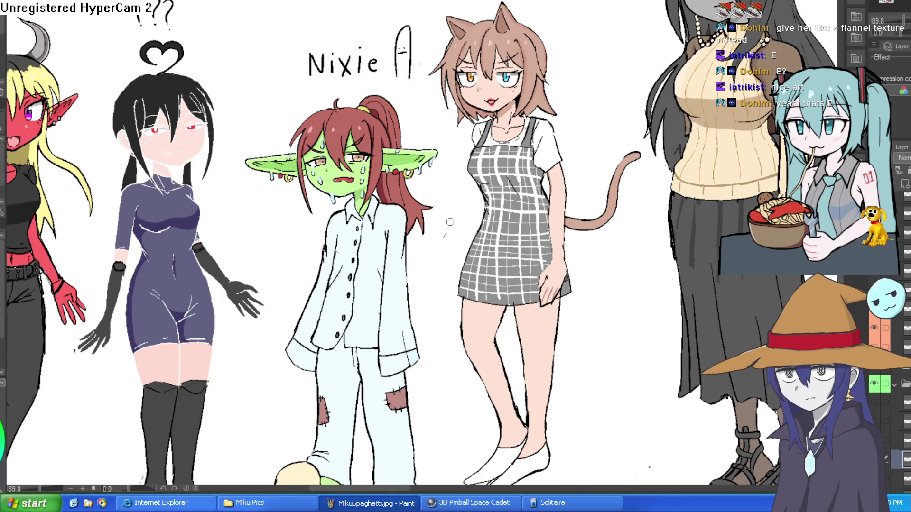
- Select the goblin girl's pajama jacket with the Auto Select (magic wand) tool, then zoom back out to 115%
{"action": "scroll", "coordinate": [455, 190], "scroll_direction": "up", "scroll_amount": 5}
{"action": "scroll", "coordinate": [458, 157], "scroll_direction": "down", "scroll_amount": 3}
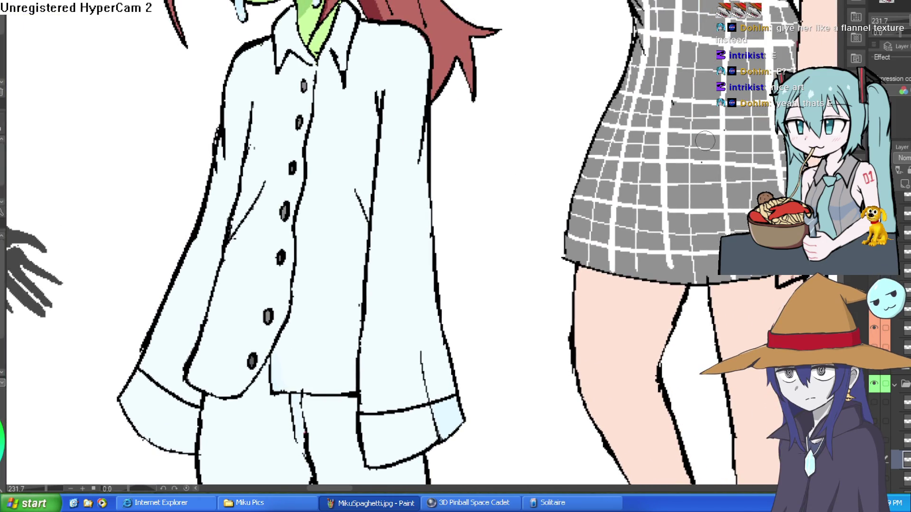
{"action": "key", "text": "w"}
{"action": "left_click", "coordinate": [329, 219]}
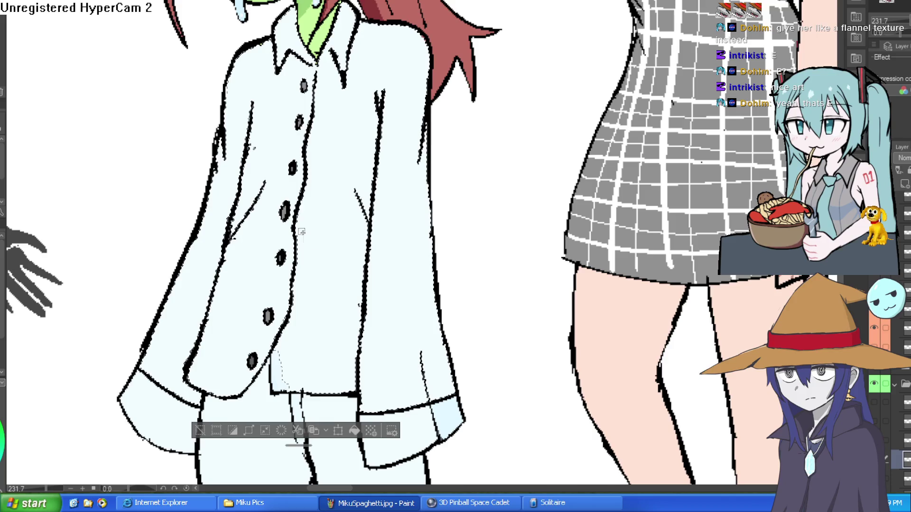
{"action": "scroll", "coordinate": [308, 218], "scroll_direction": "down", "scroll_amount": 3}
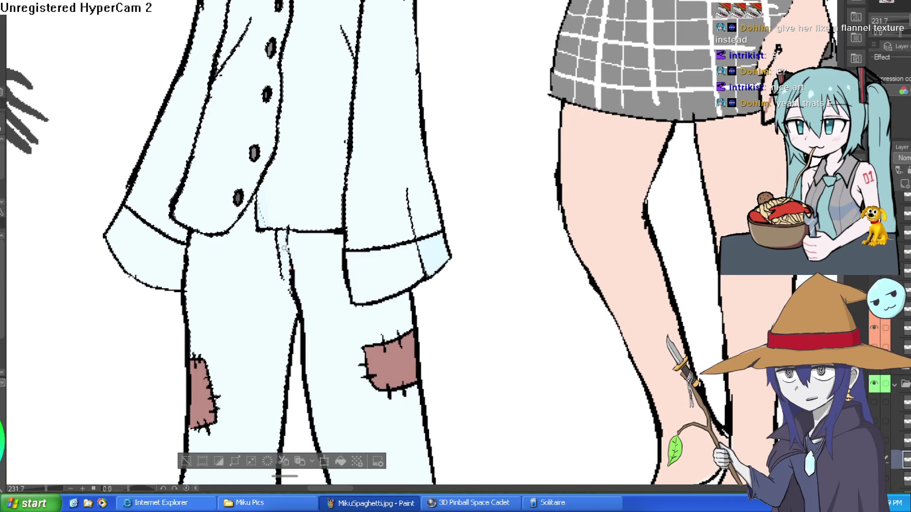
{"action": "key", "text": "ctrl+minus"}
{"action": "scroll", "coordinate": [346, 229], "scroll_direction": "down", "scroll_amount": 2}
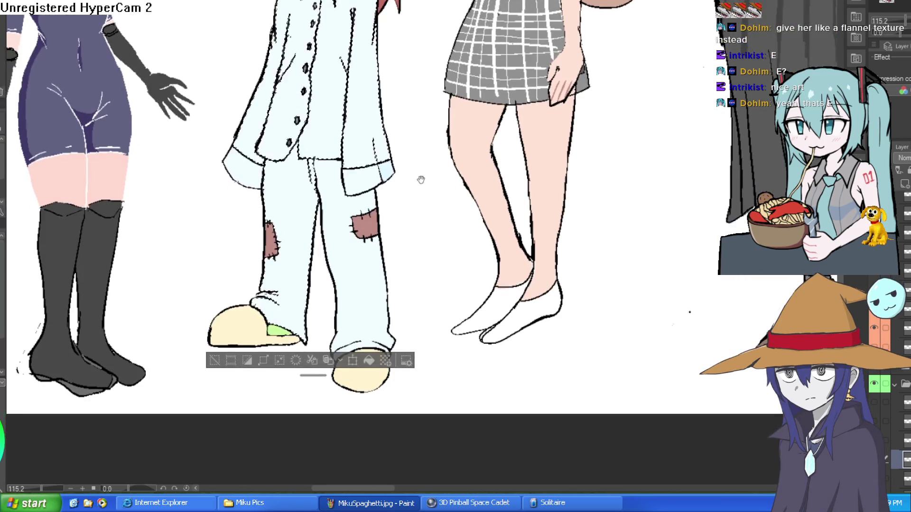
{"action": "scroll", "coordinate": [417, 244], "scroll_direction": "up", "scroll_amount": 3}
{"action": "scroll", "coordinate": [414, 276], "scroll_direction": "up", "scroll_amount": 2}
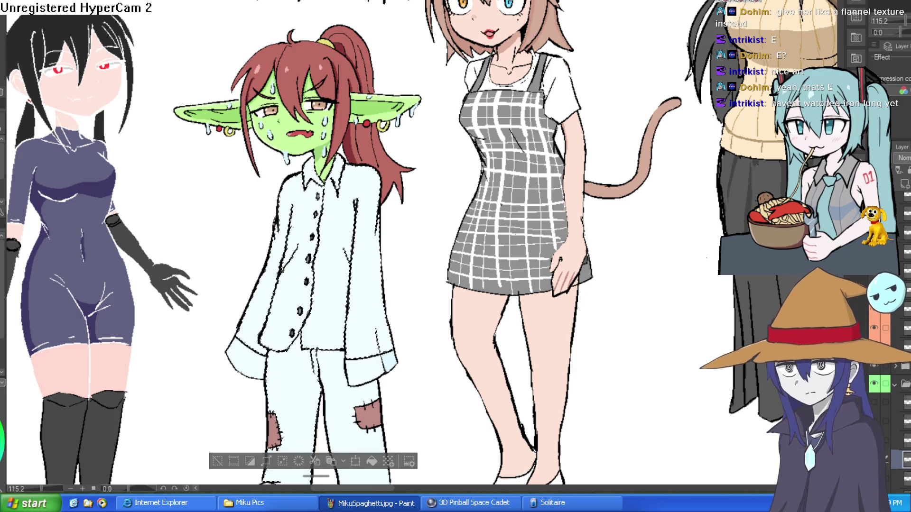
{"action": "left_click_drag", "start_coordinate": [422, 243], "coordinate": [416, 213]}
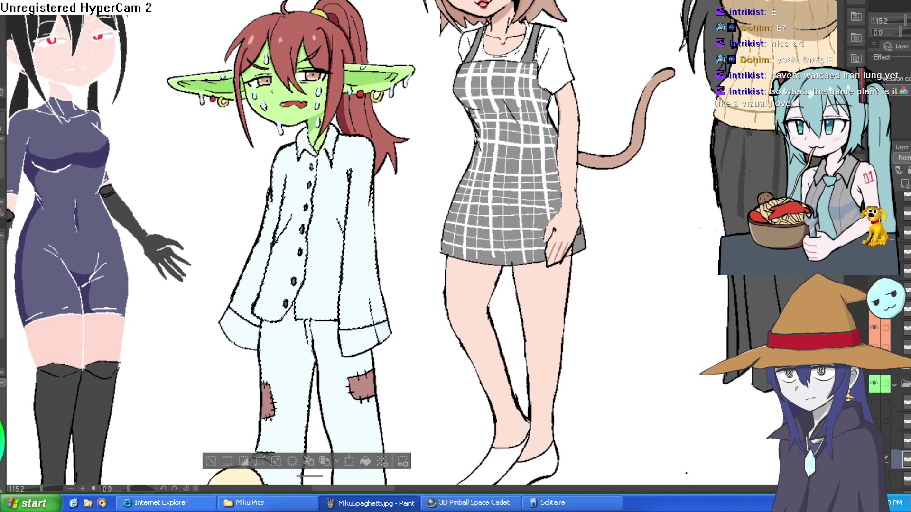
- Stroke pale blue lines down the goblin's white shirt, undo the left one, and add a small blue dab
{"action": "scroll", "coordinate": [290, 172], "scroll_direction": "up", "scroll_amount": 2}
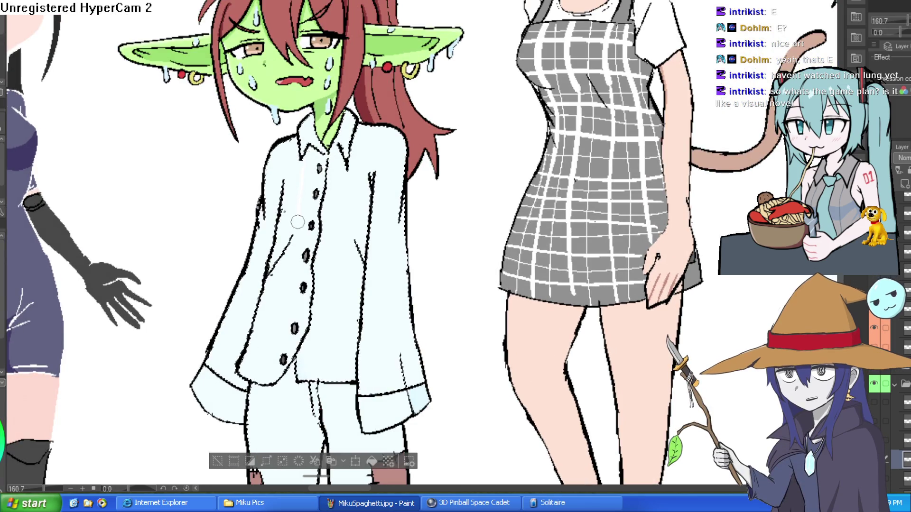
{"action": "left_click_drag", "start_coordinate": [372, 240], "coordinate": [363, 207]}
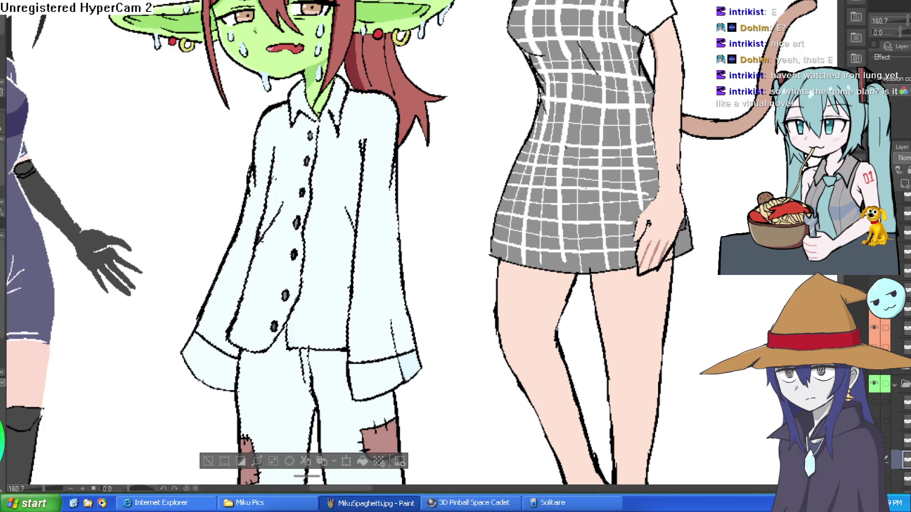
{"action": "left_click_drag", "start_coordinate": [290, 112], "coordinate": [266, 72]}
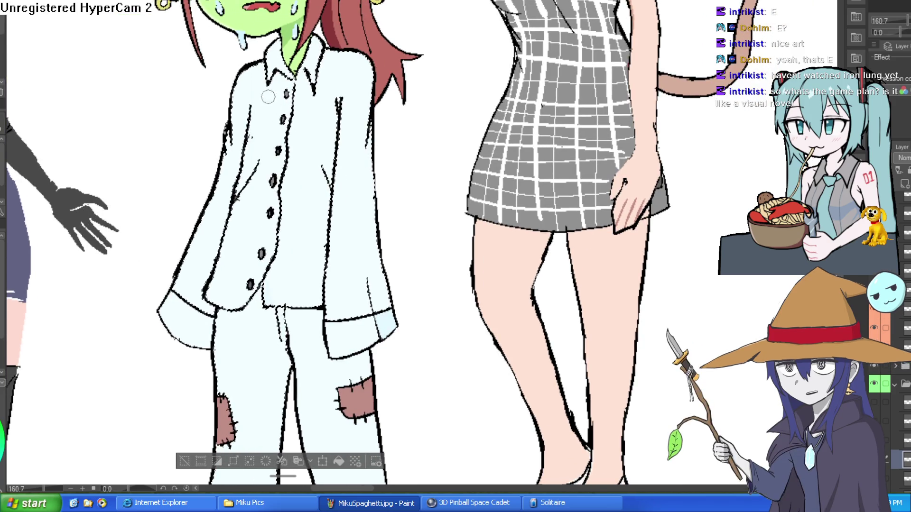
{"action": "left_click_drag", "start_coordinate": [253, 280], "coordinate": [255, 67]}
{"action": "left_click_drag", "start_coordinate": [254, 146], "coordinate": [229, 294]}
{"action": "left_click_drag", "start_coordinate": [306, 79], "coordinate": [287, 298]}
{"action": "key", "text": "ctrl+z"}
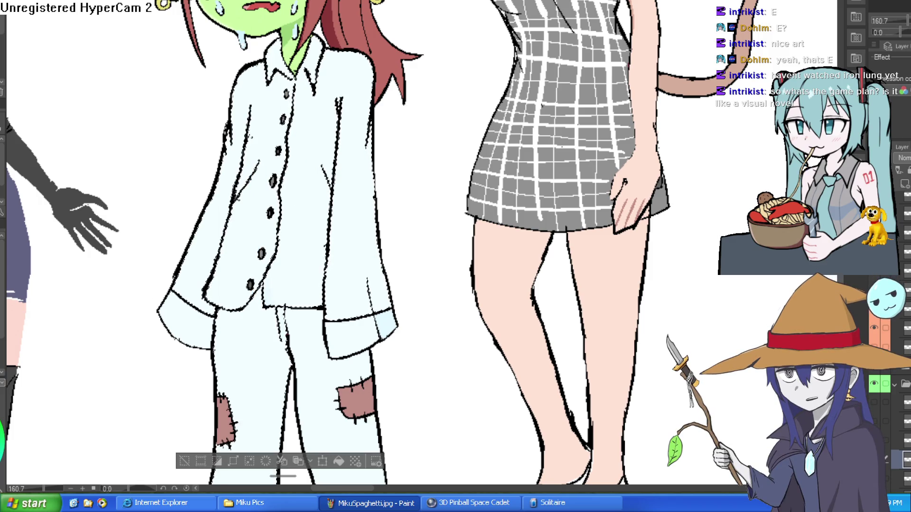
{"action": "left_click", "coordinate": [301, 264]}
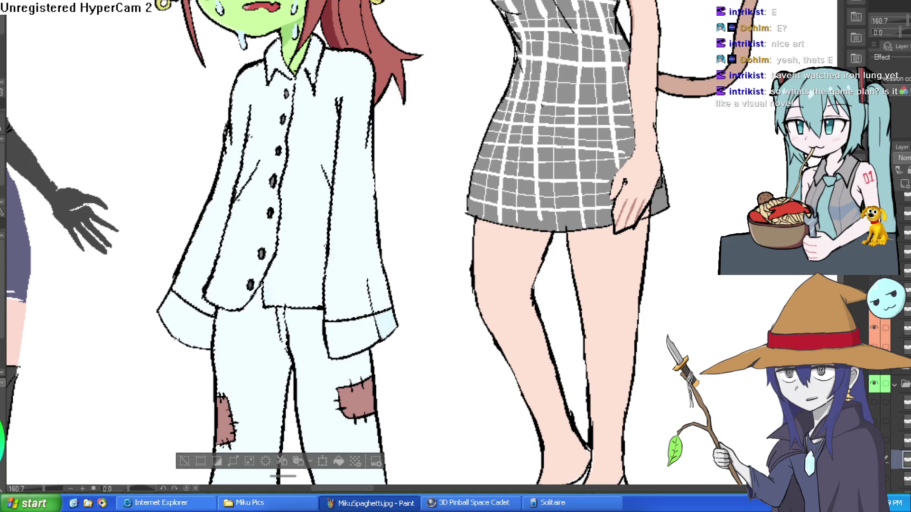
{"action": "key", "text": "alt+Tab"}
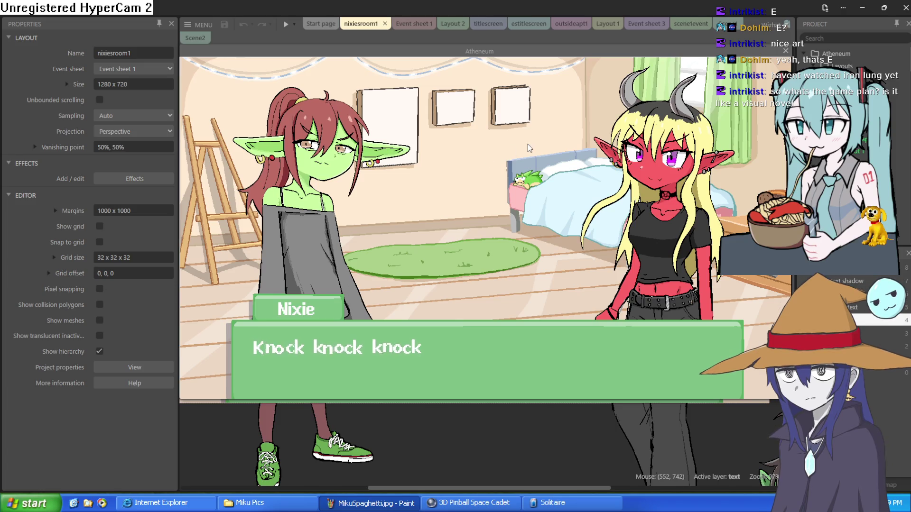
- Close the nixiesroom1 layout tab and start a preview of Scene1
{"action": "left_click_drag", "start_coordinate": [467, 50], "coordinate": [469, 56]}
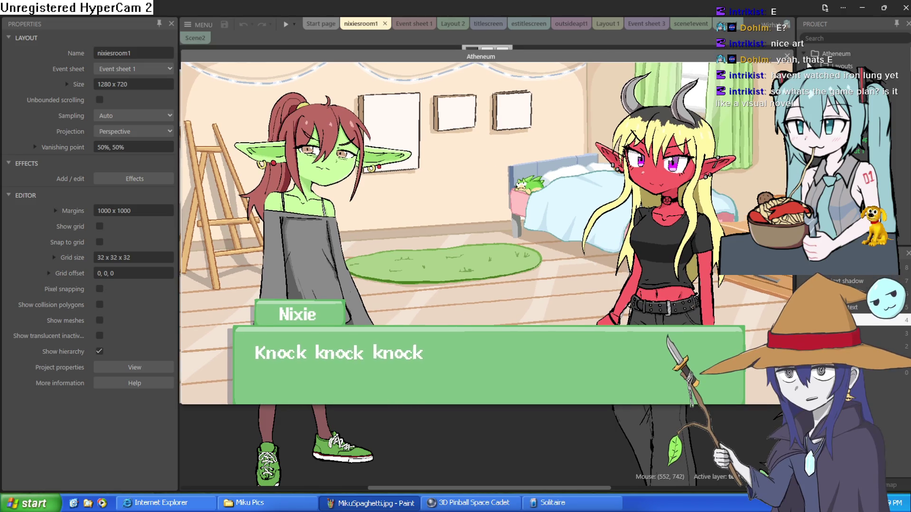
{"action": "left_click", "coordinate": [786, 56]}
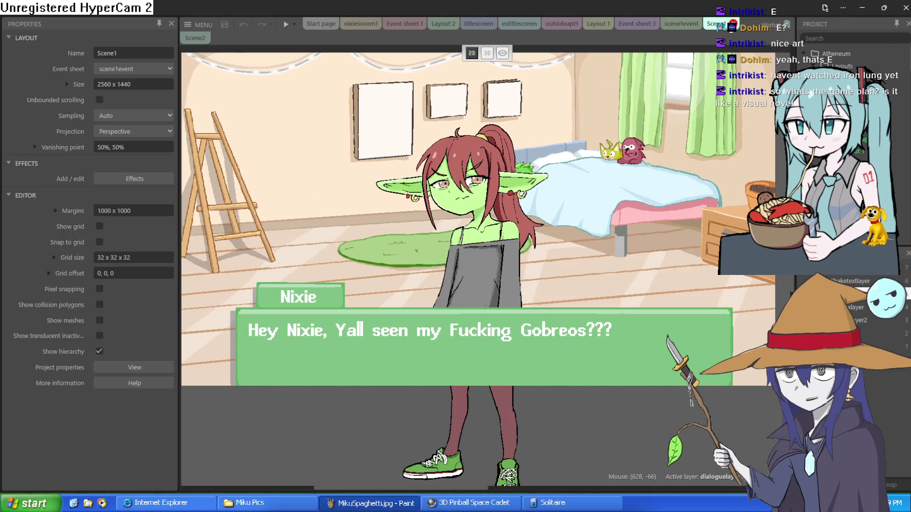
{"action": "left_click", "coordinate": [287, 26]}
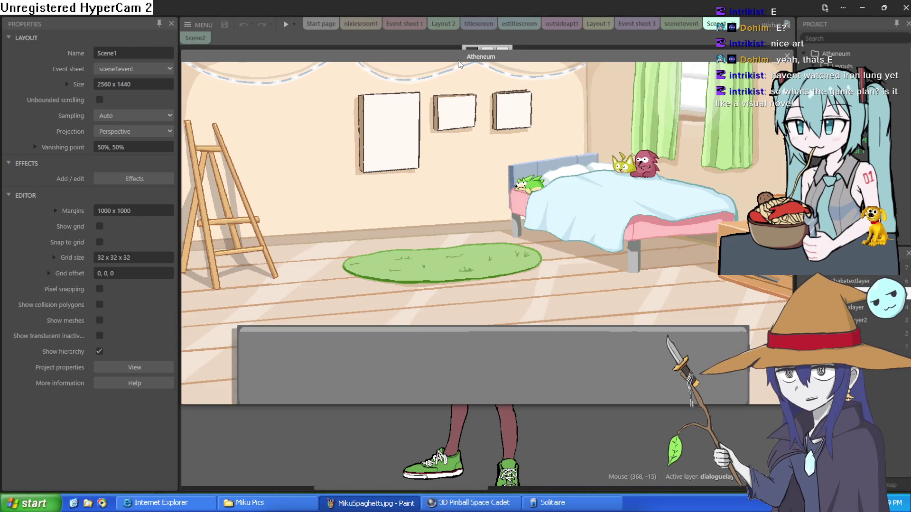
- Click through the opening dialogue until the hallway scene with the bearded old man appears
{"action": "left_click_drag", "start_coordinate": [458, 61], "coordinate": [463, 57]}
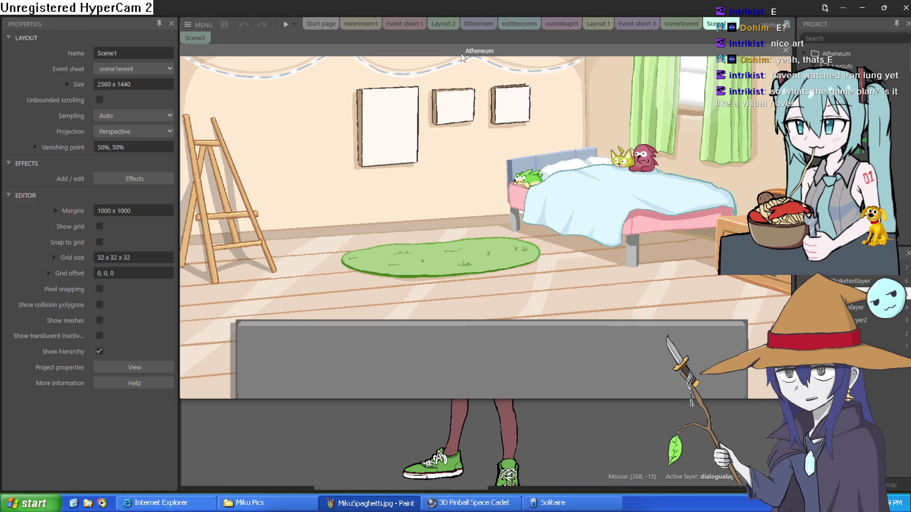
{"action": "left_click", "coordinate": [468, 209]}
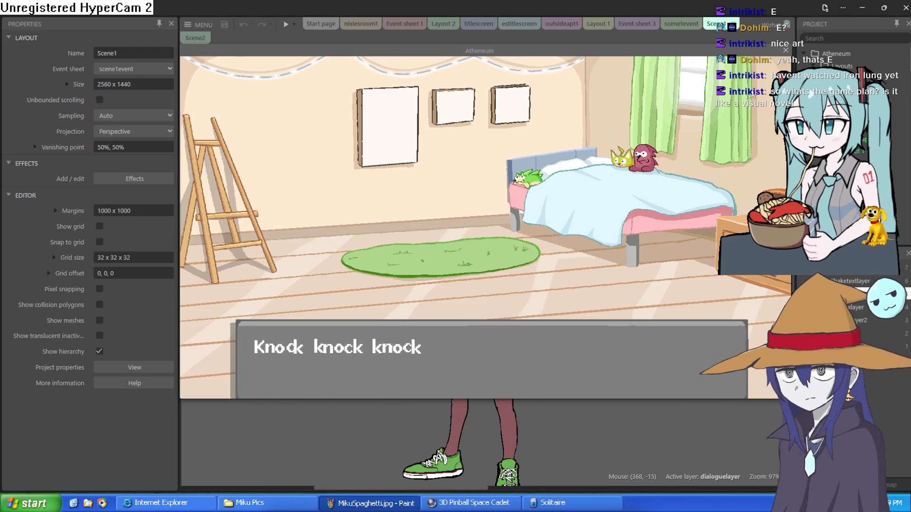
{"action": "left_click", "coordinate": [641, 174]}
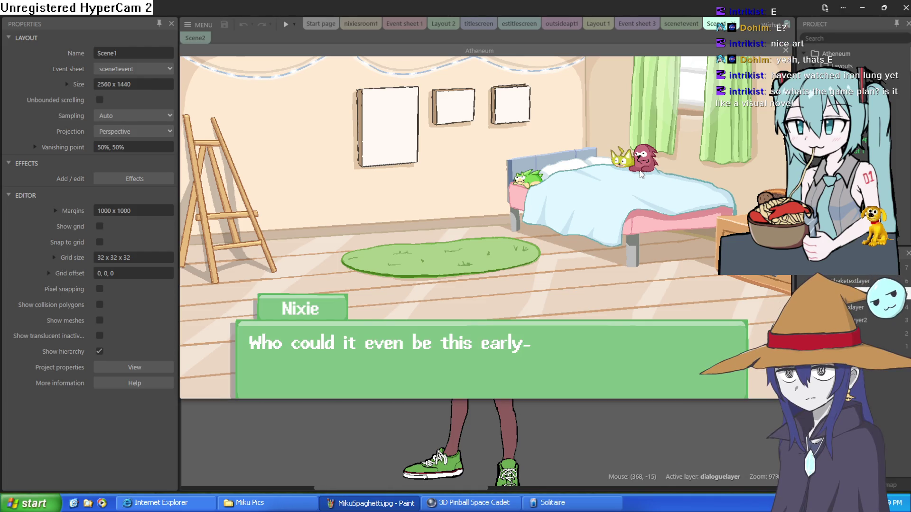
{"action": "left_click", "coordinate": [641, 175]}
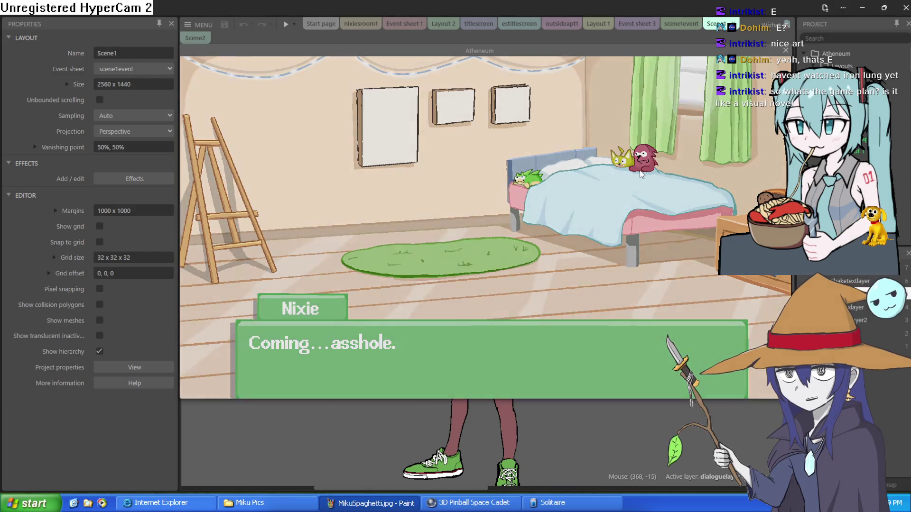
{"action": "left_click", "coordinate": [641, 174]}
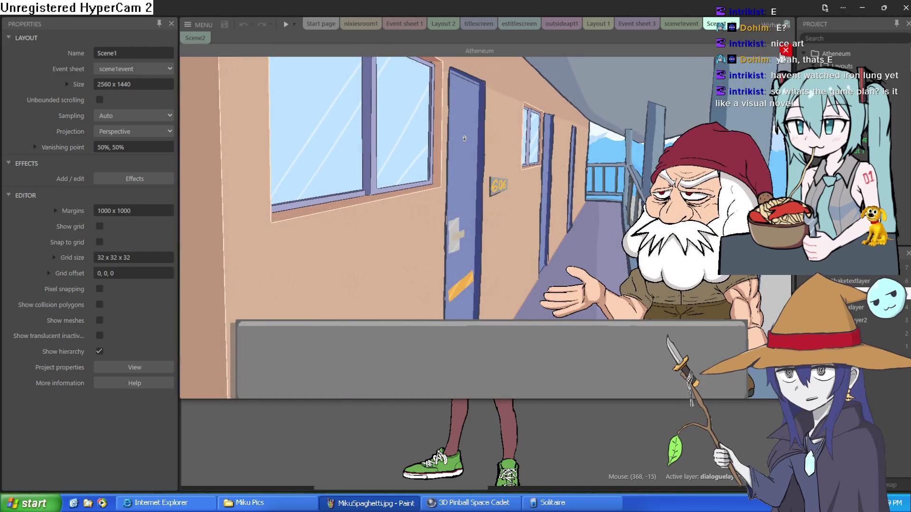
- Close the preview and expand, then collapse, the Knock Knock Knock group in scene1event
{"action": "left_click", "coordinate": [785, 51]}
{"action": "left_click", "coordinate": [681, 23]}
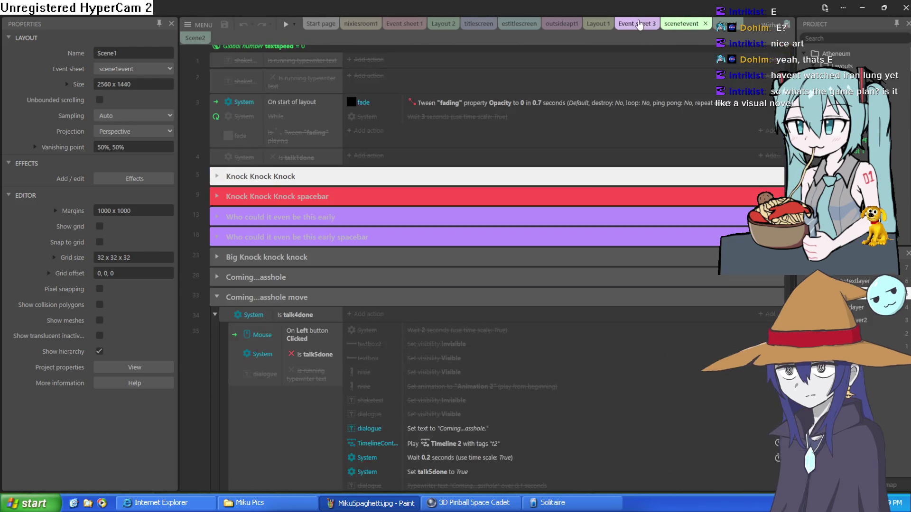
{"action": "left_click", "coordinate": [217, 176]}
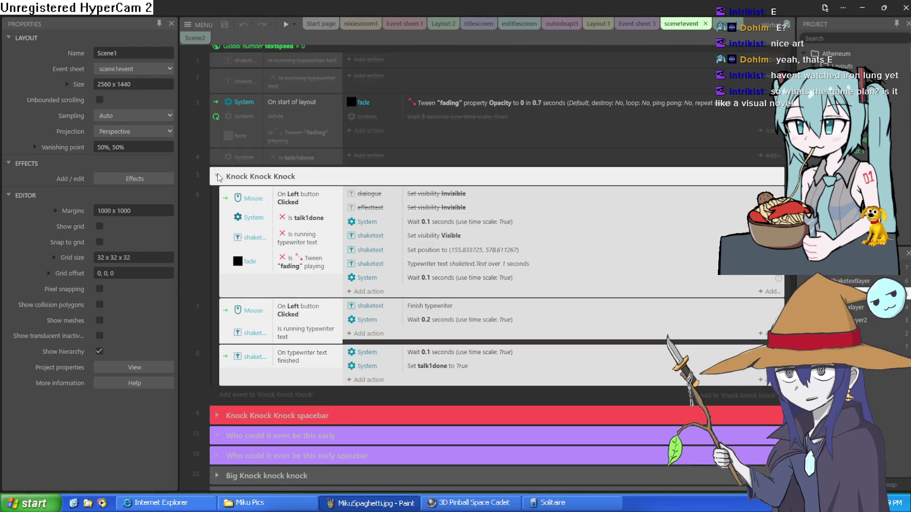
{"action": "left_click", "coordinate": [218, 178]}
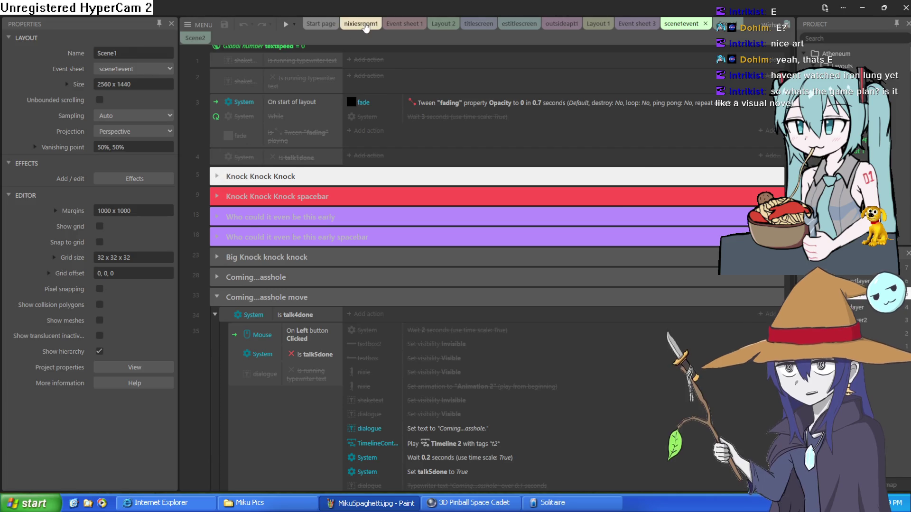
- Preview the nixiesroom1 layout and advance its dialogue to Moira's line
{"action": "left_click", "coordinate": [360, 24]}
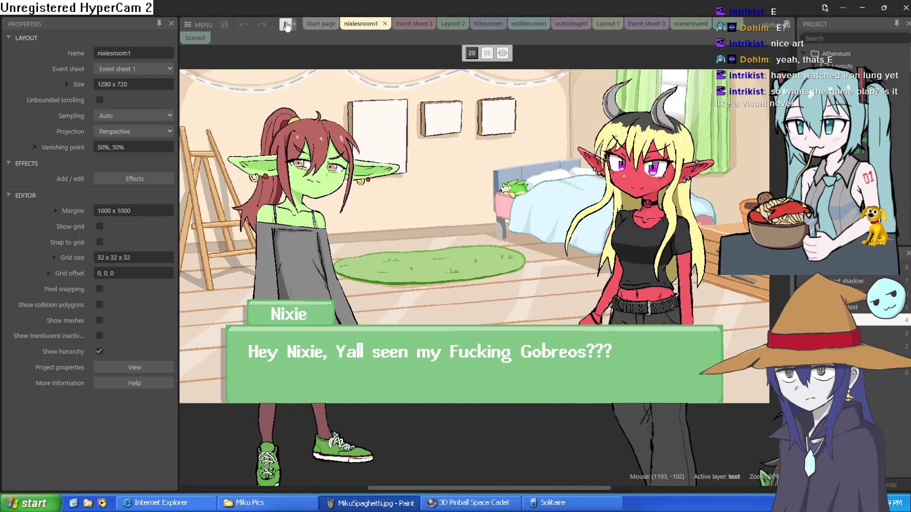
{"action": "left_click", "coordinate": [286, 24]}
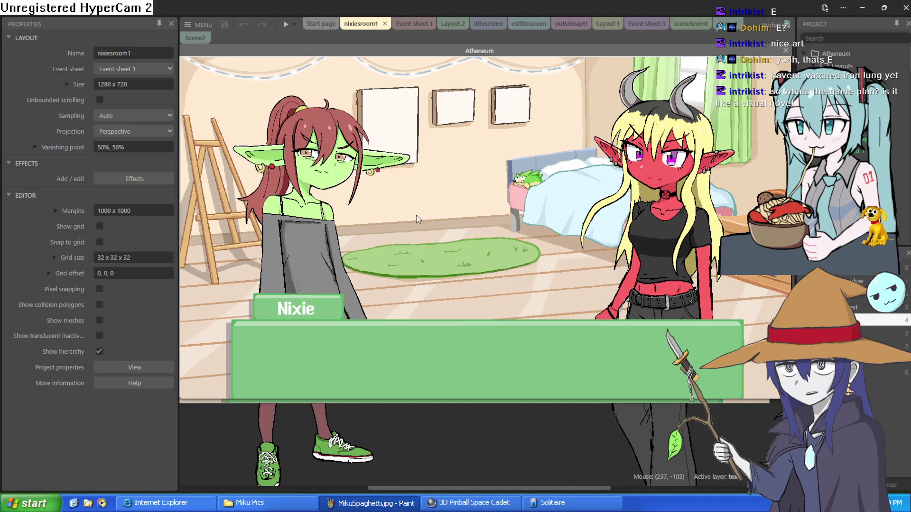
{"action": "left_click", "coordinate": [452, 217]}
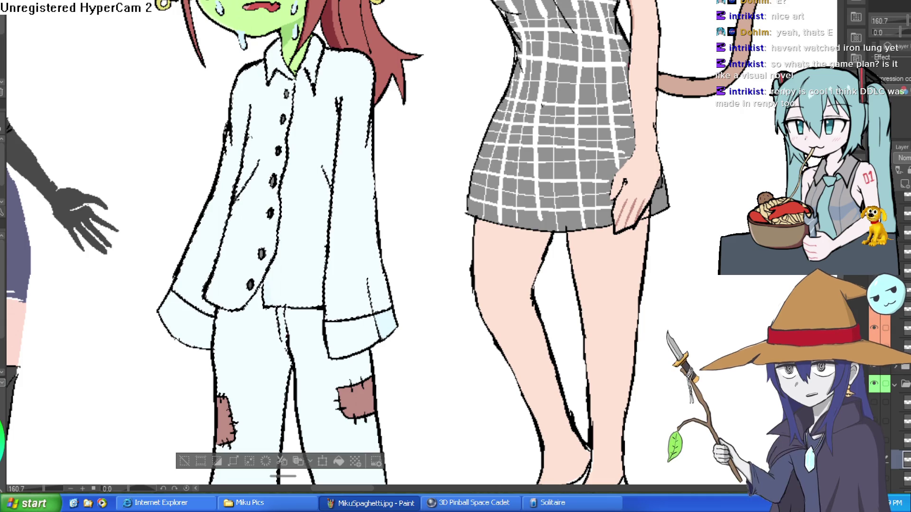
- Clear the old selection and select the pajama shirt area
{"action": "left_click", "coordinate": [184, 461]}
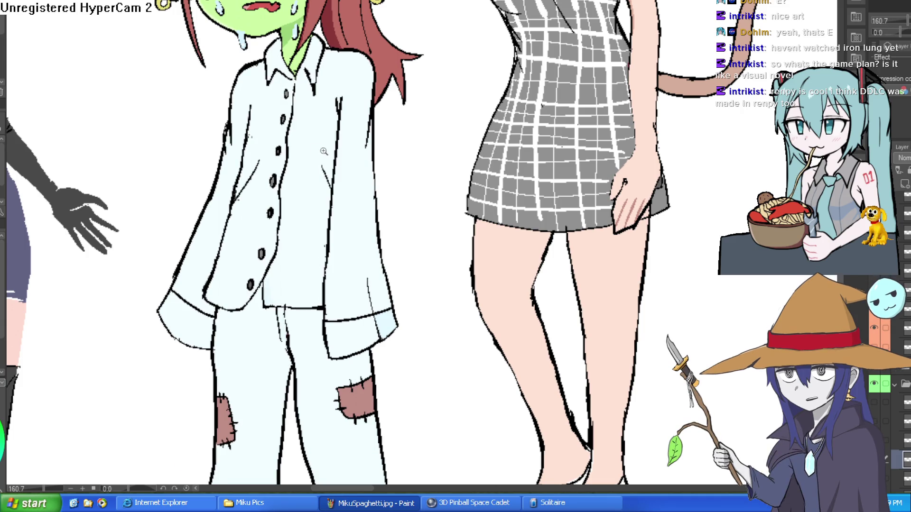
{"action": "scroll", "coordinate": [327, 154], "scroll_direction": "up", "scroll_amount": 4}
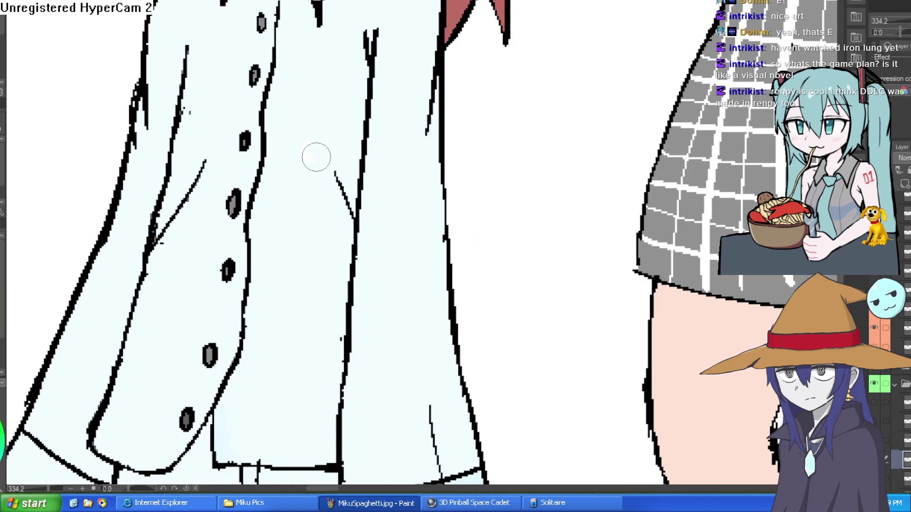
{"action": "scroll", "coordinate": [340, 135], "scroll_direction": "up", "scroll_amount": 3}
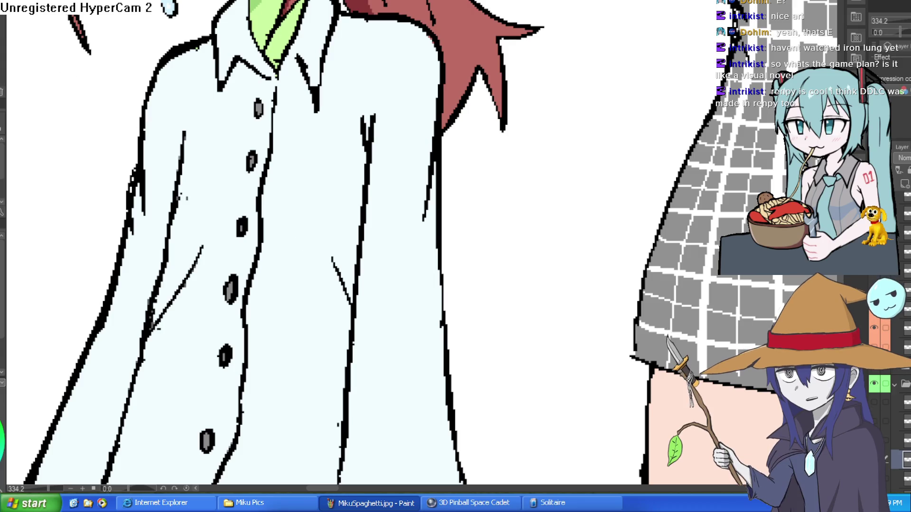
{"action": "scroll", "coordinate": [349, 219], "scroll_direction": "down", "scroll_amount": 2}
{"action": "left_click", "coordinate": [395, 195]}
{"action": "scroll", "coordinate": [394, 195], "scroll_direction": "down", "scroll_amount": 2}
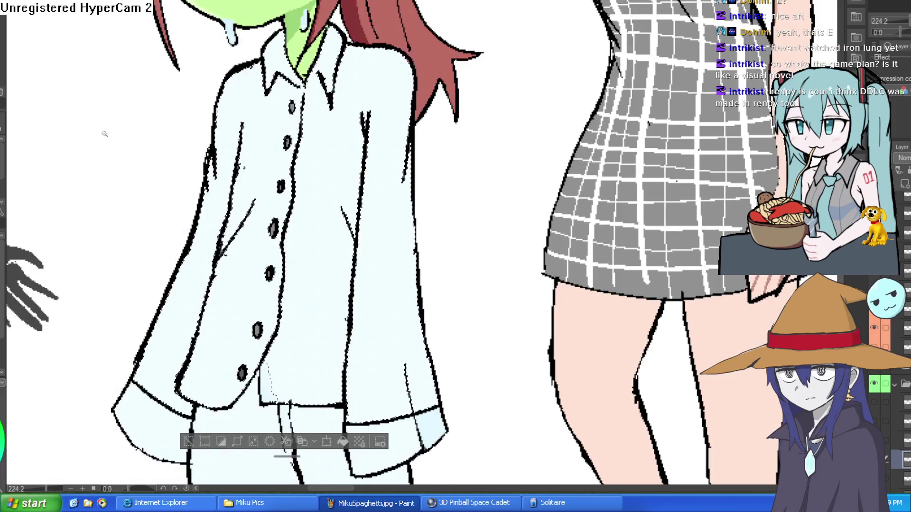
- Dab white polka dots across the pajama shirt and jacket front
{"action": "left_click", "coordinate": [372, 71]}
{"action": "left_click", "coordinate": [385, 152]}
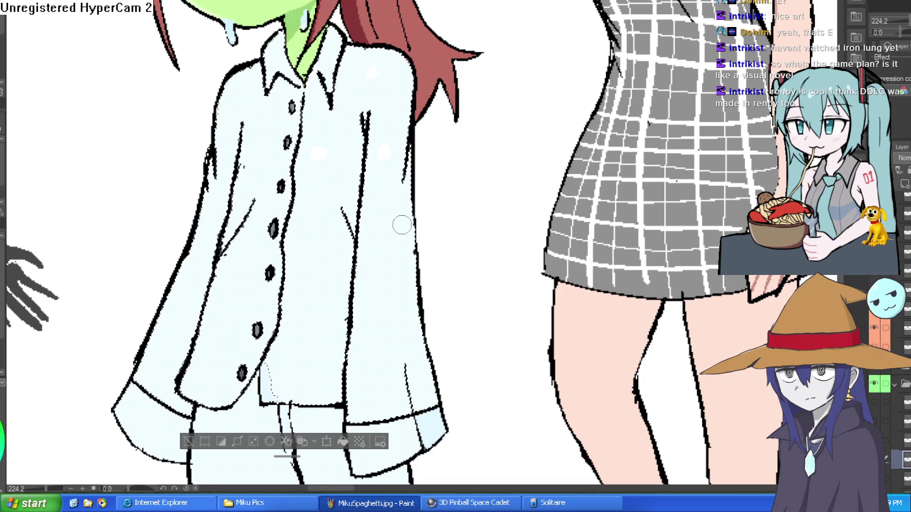
{"action": "left_click", "coordinate": [400, 228]}
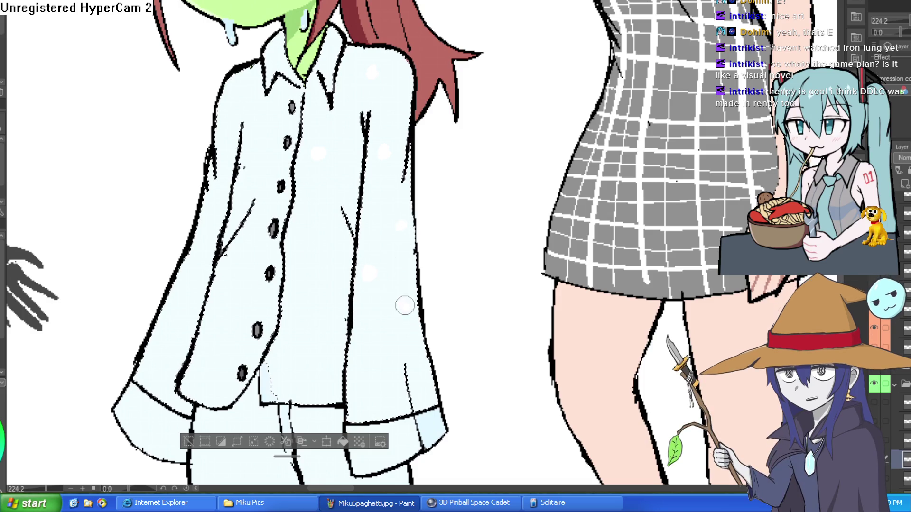
{"action": "left_click", "coordinate": [406, 306]}
{"action": "scroll", "coordinate": [406, 306], "scroll_direction": "down", "scroll_amount": 3}
{"action": "left_click", "coordinate": [360, 269]}
{"action": "left_click", "coordinate": [416, 289]}
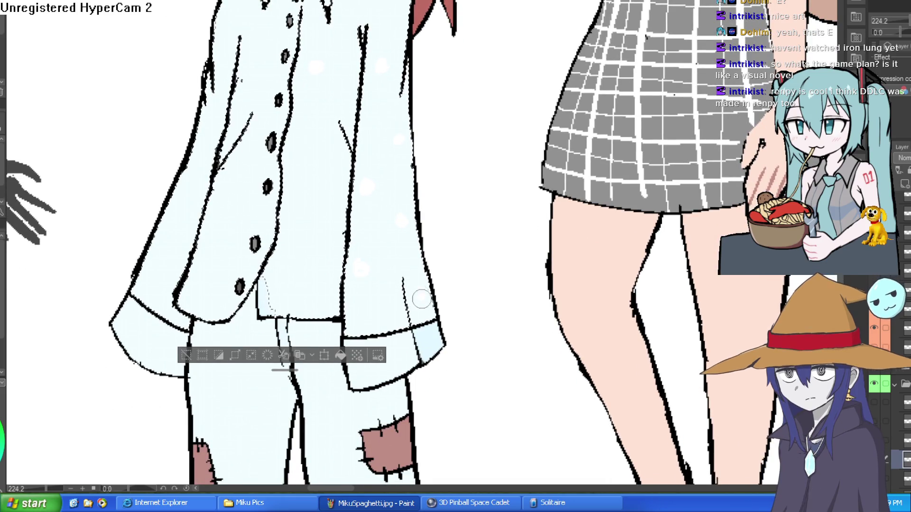
{"action": "scroll", "coordinate": [416, 289], "scroll_direction": "down", "scroll_amount": 4}
{"action": "scroll", "coordinate": [397, 197], "scroll_direction": "up", "scroll_amount": 3}
{"action": "left_click", "coordinate": [326, 154]}
{"action": "left_click", "coordinate": [251, 149]}
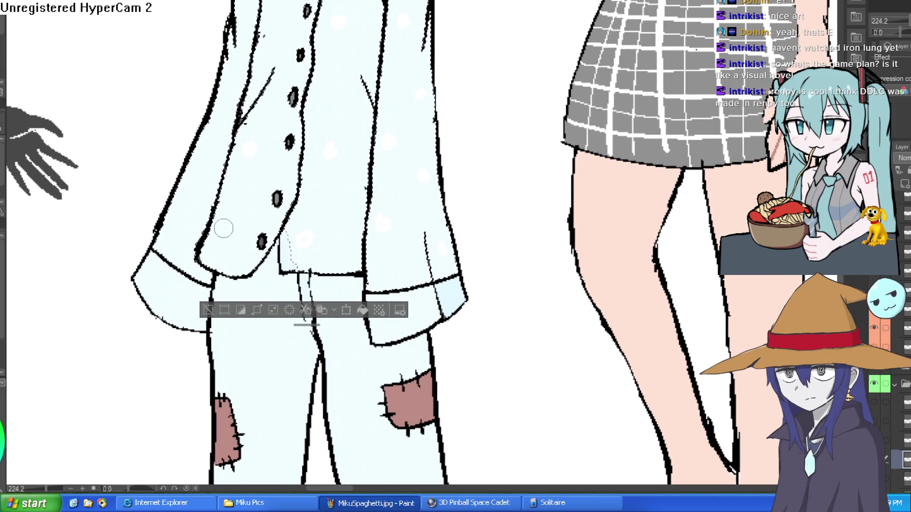
{"action": "scroll", "coordinate": [285, 156], "scroll_direction": "up", "scroll_amount": 3}
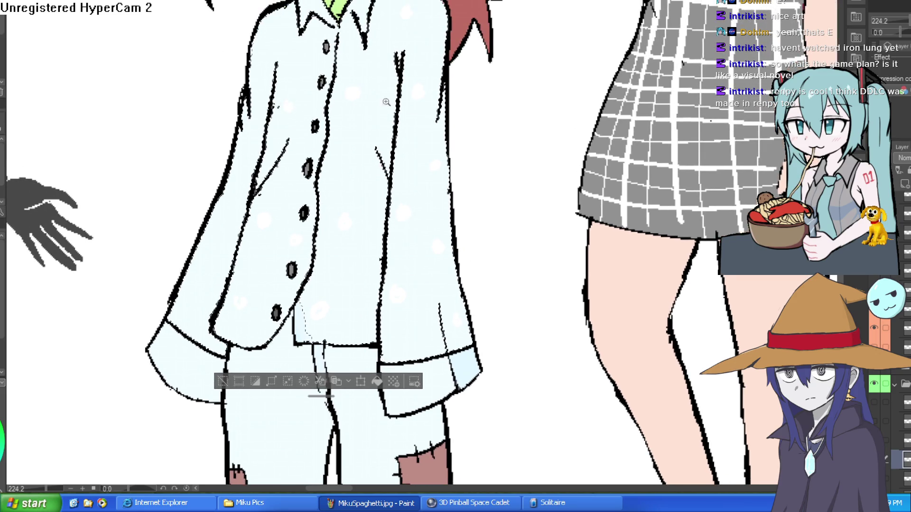
{"action": "scroll", "coordinate": [366, 99], "scroll_direction": "down", "scroll_amount": 5}
{"action": "scroll", "coordinate": [501, 167], "scroll_direction": "up", "scroll_amount": 6}
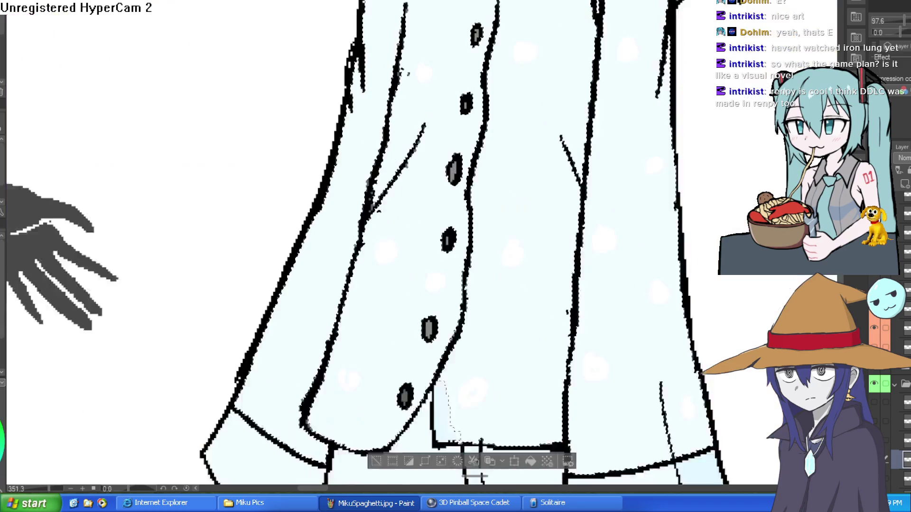
{"action": "scroll", "coordinate": [422, 123], "scroll_direction": "up", "scroll_amount": 1}
{"action": "scroll", "coordinate": [321, 197], "scroll_direction": "down", "scroll_amount": 3}
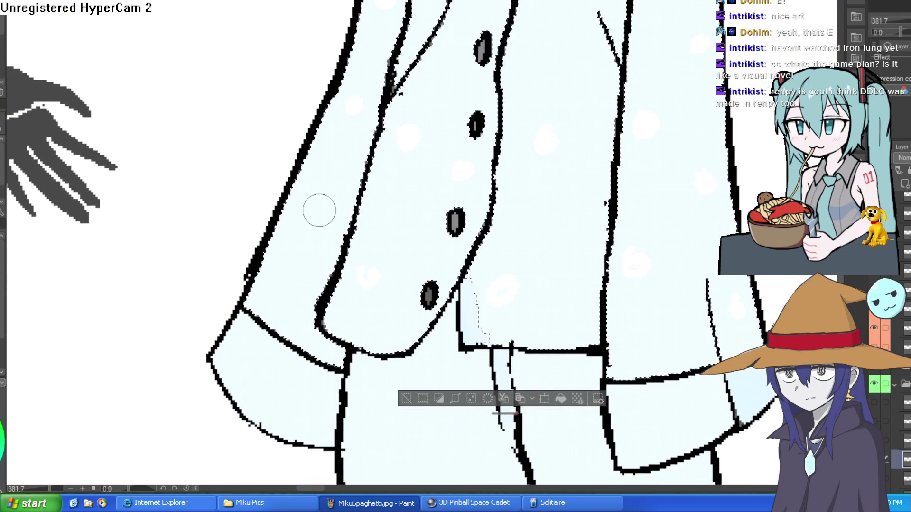
{"action": "scroll", "coordinate": [355, 268], "scroll_direction": "down", "scroll_amount": 1}
{"action": "scroll", "coordinate": [355, 268], "scroll_direction": "down", "scroll_amount": 5}
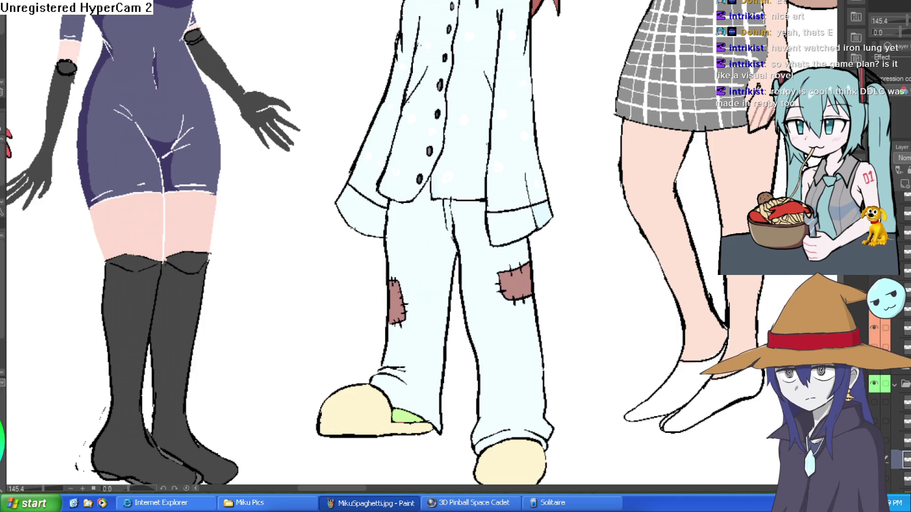
- Add white polka dots to the patched pajama trouser legs
{"action": "left_click_drag", "start_coordinate": [527, 218], "coordinate": [473, 189]}
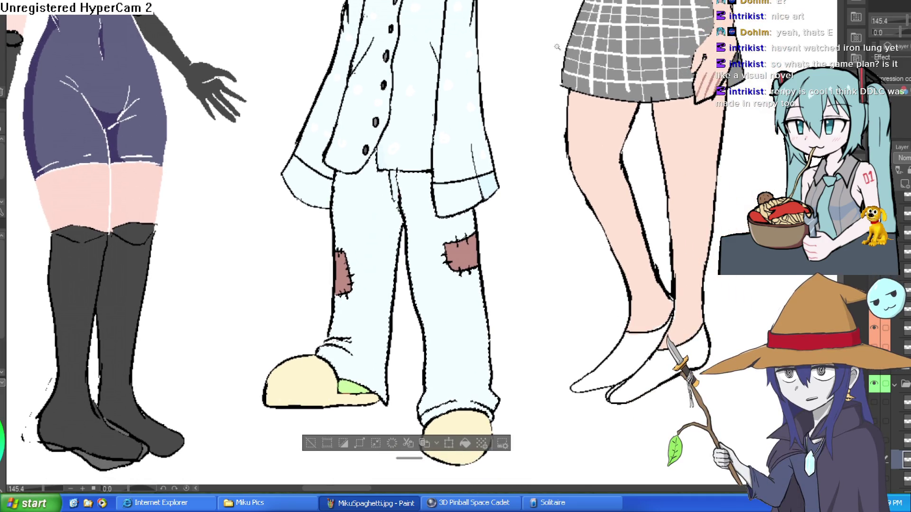
{"action": "scroll", "coordinate": [414, 162], "scroll_direction": "up", "scroll_amount": 5}
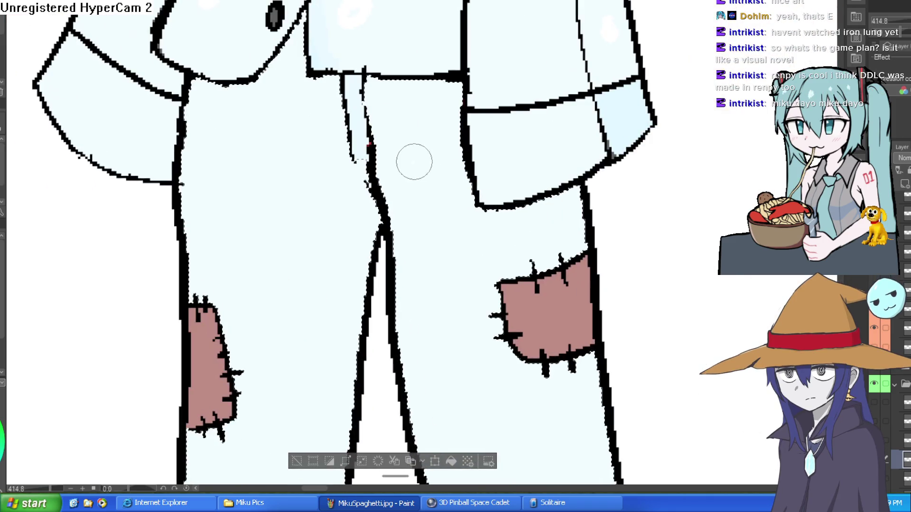
{"action": "left_click_drag", "start_coordinate": [457, 307], "coordinate": [413, 150]}
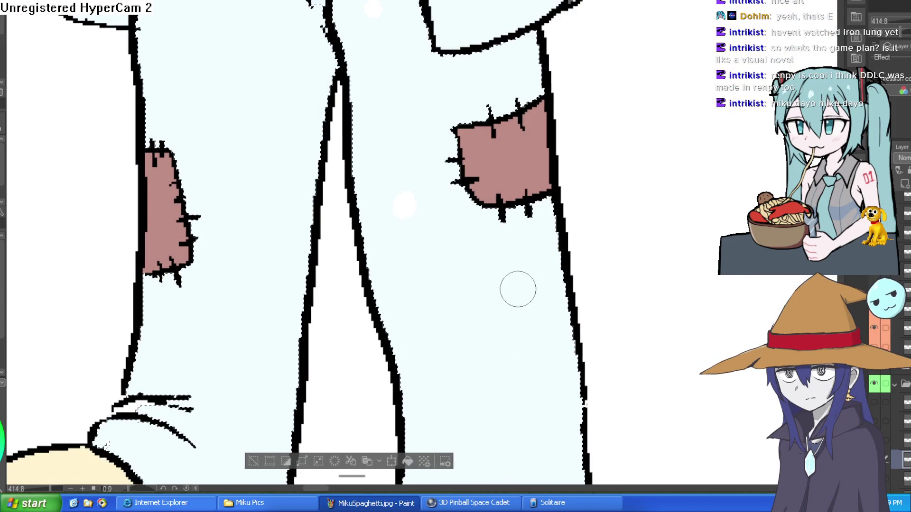
{"action": "left_click_drag", "start_coordinate": [451, 396], "coordinate": [437, 279]}
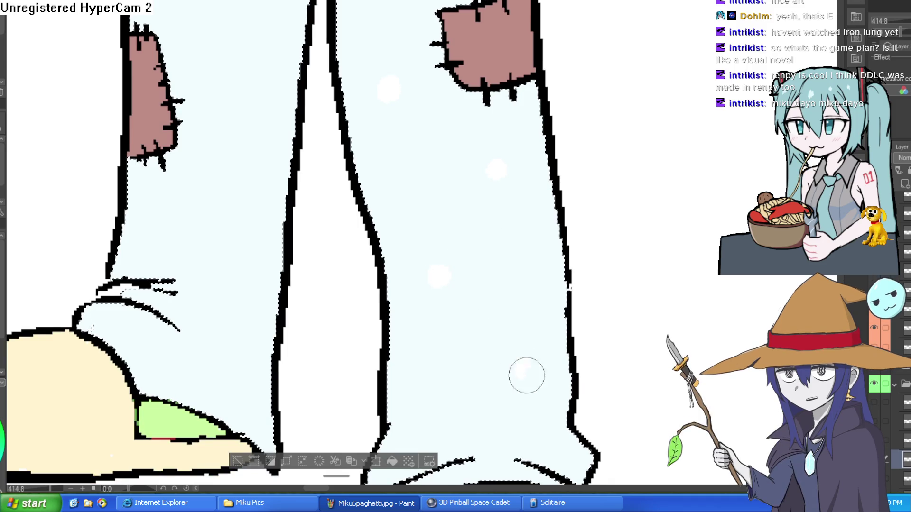
{"action": "left_click", "coordinate": [234, 286]}
{"action": "left_click", "coordinate": [159, 209]}
{"action": "left_click_drag", "start_coordinate": [252, 77], "coordinate": [266, 194]}
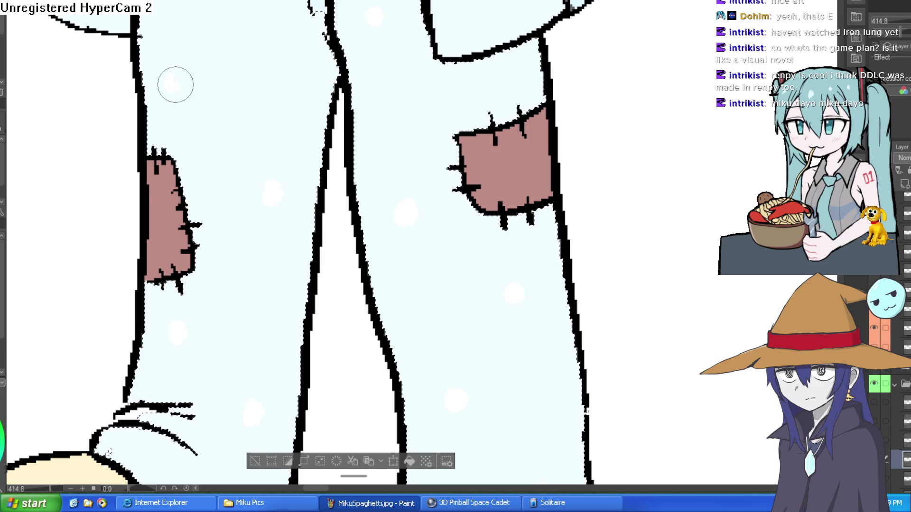
{"action": "left_click_drag", "start_coordinate": [273, 85], "coordinate": [304, 176]}
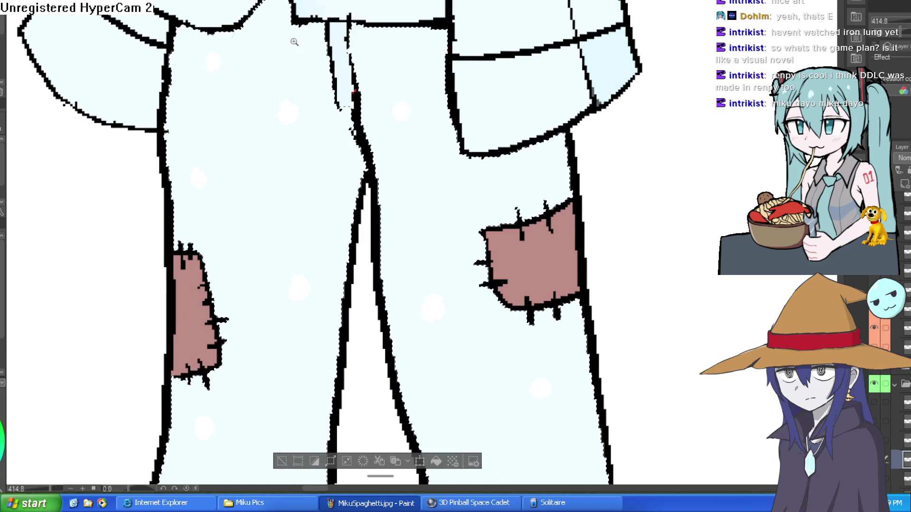
{"action": "scroll", "coordinate": [426, 96], "scroll_direction": "down", "scroll_amount": 5}
{"action": "scroll", "coordinate": [482, 172], "scroll_direction": "down", "scroll_amount": 2}
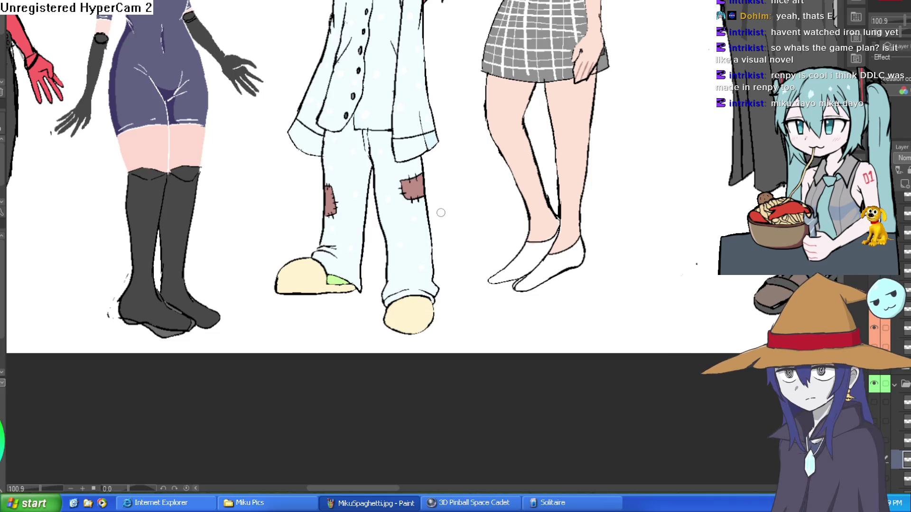
{"action": "scroll", "coordinate": [483, 184], "scroll_direction": "up", "scroll_amount": 2}
{"action": "scroll", "coordinate": [469, 209], "scroll_direction": "up", "scroll_amount": 4}
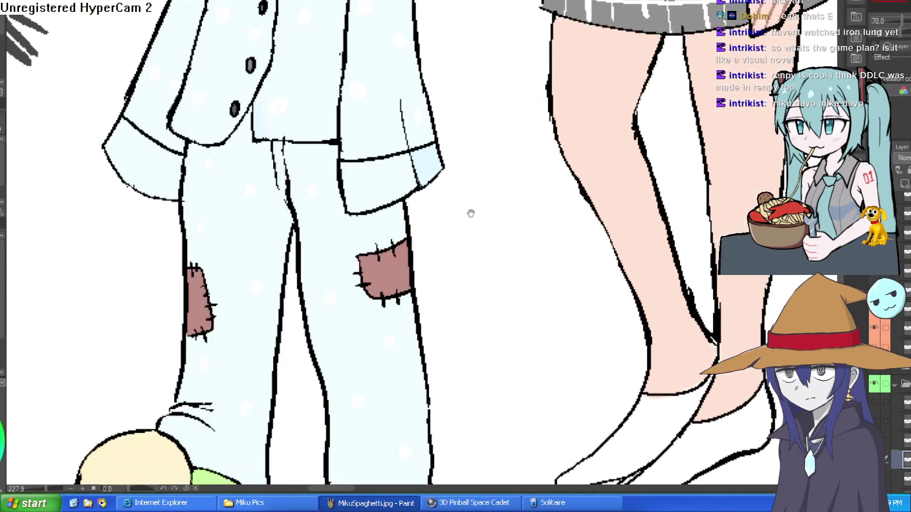
- Recenter the pajama figure and fill a jacket panel with dusty pink
{"action": "left_click_drag", "start_coordinate": [462, 269], "coordinate": [467, 305]}
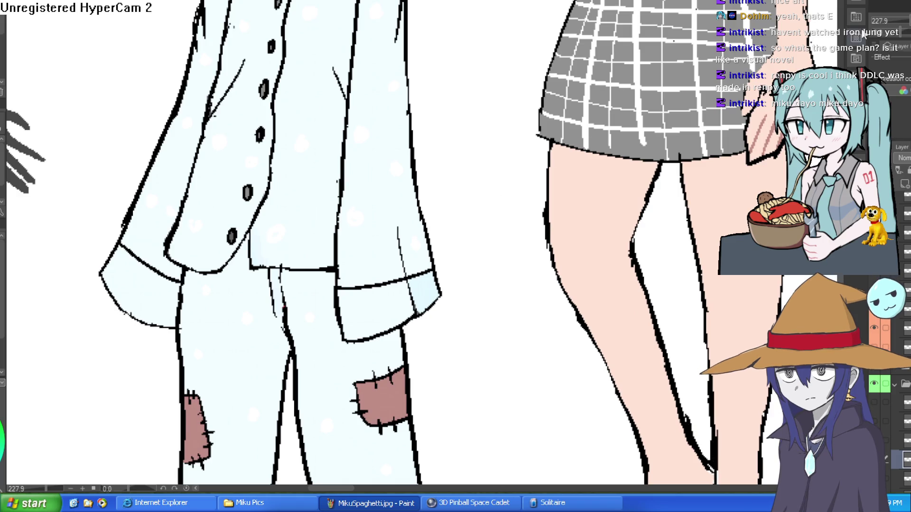
{"action": "scroll", "coordinate": [523, 255], "scroll_direction": "down", "scroll_amount": 3}
{"action": "scroll", "coordinate": [523, 254], "scroll_direction": "up", "scroll_amount": 1}
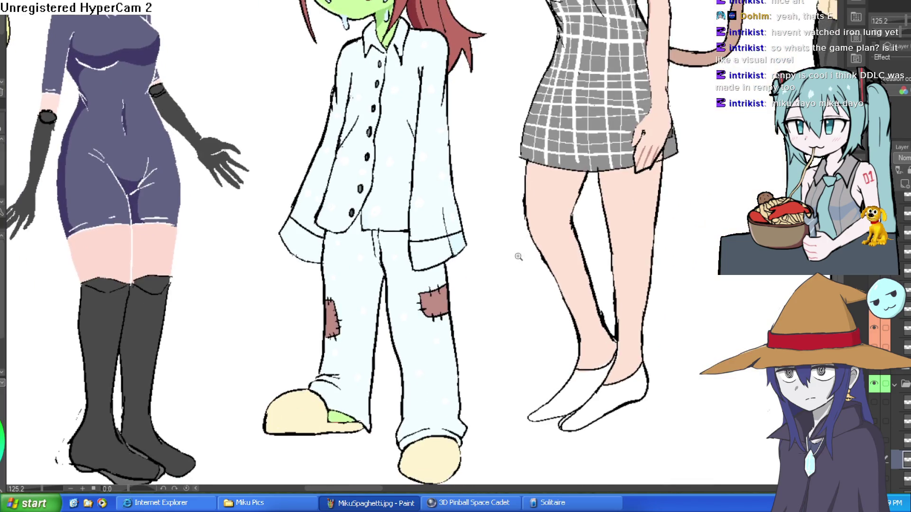
{"action": "scroll", "coordinate": [522, 255], "scroll_direction": "down", "scroll_amount": 2}
{"action": "scroll", "coordinate": [534, 249], "scroll_direction": "up", "scroll_amount": 2}
{"action": "left_click_drag", "start_coordinate": [534, 249], "coordinate": [533, 237]}
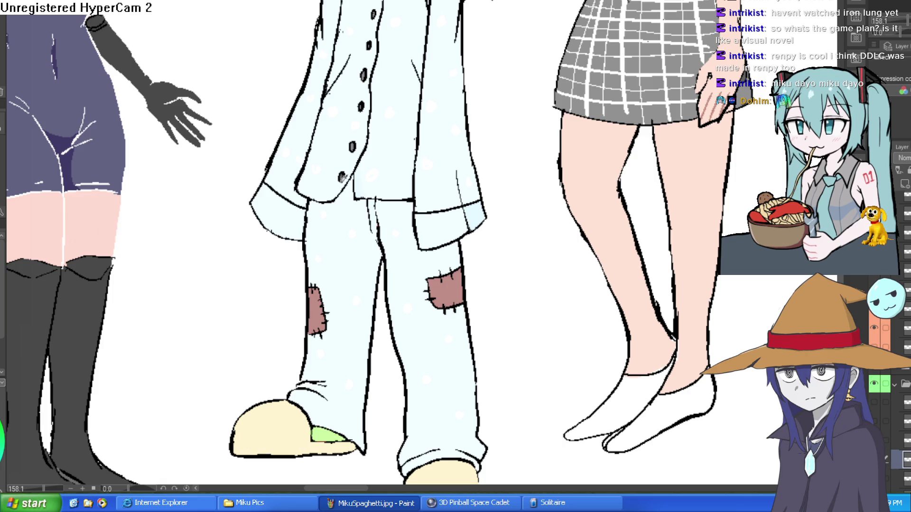
{"action": "left_click", "coordinate": [399, 146]}
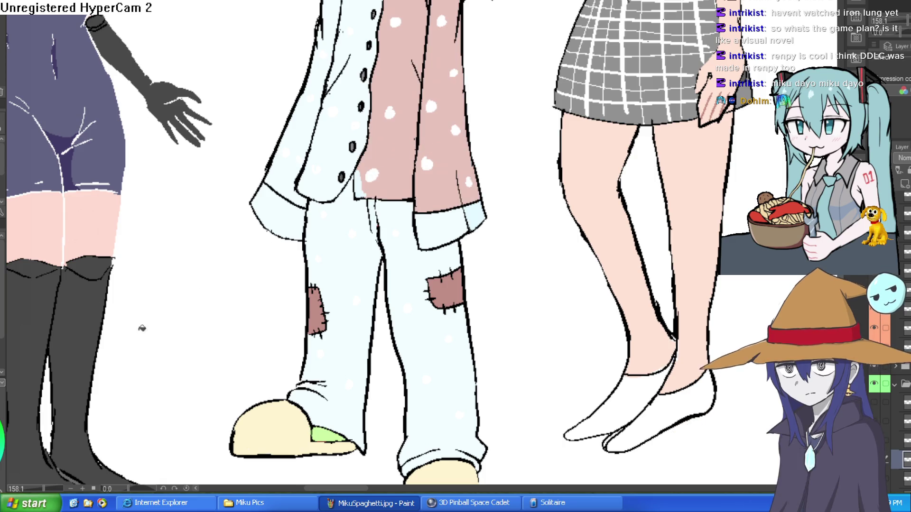
{"action": "key", "text": "ctrl+z"}
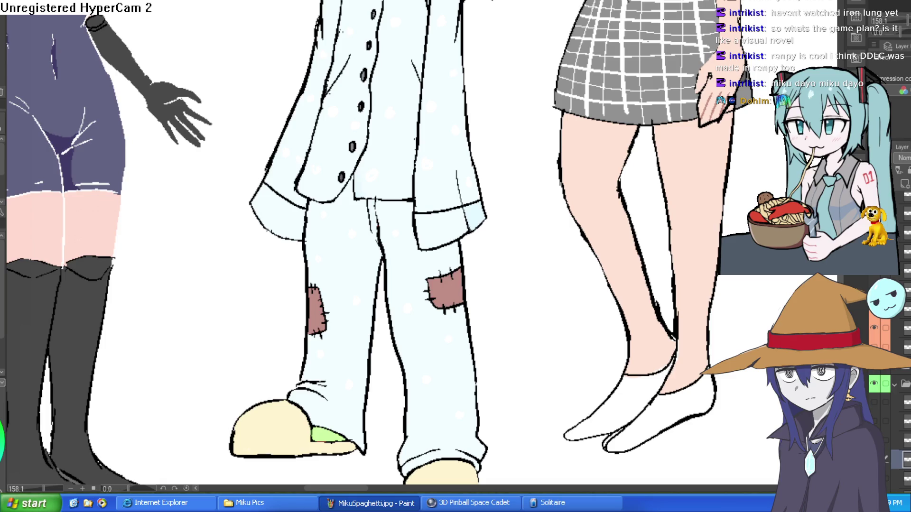
{"action": "left_click", "coordinate": [400, 174]}
{"action": "left_click", "coordinate": [406, 228]}
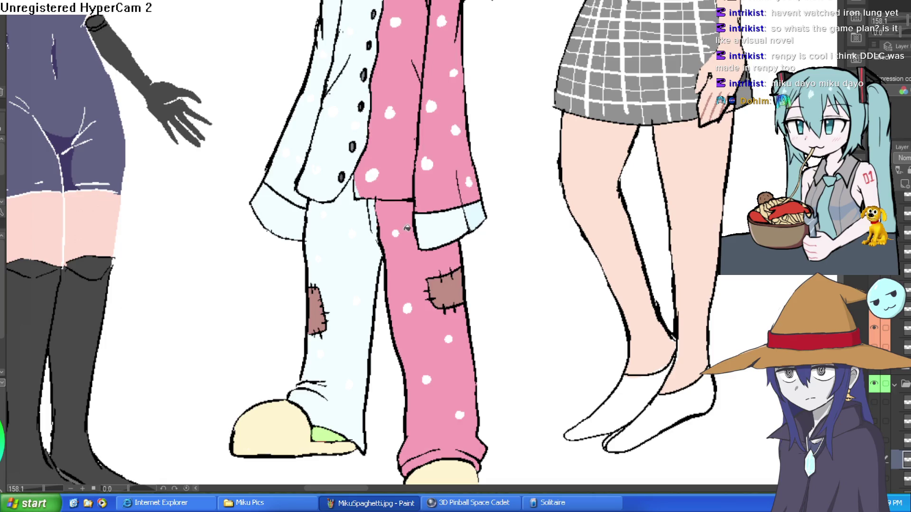
{"action": "left_click", "coordinate": [364, 247]}
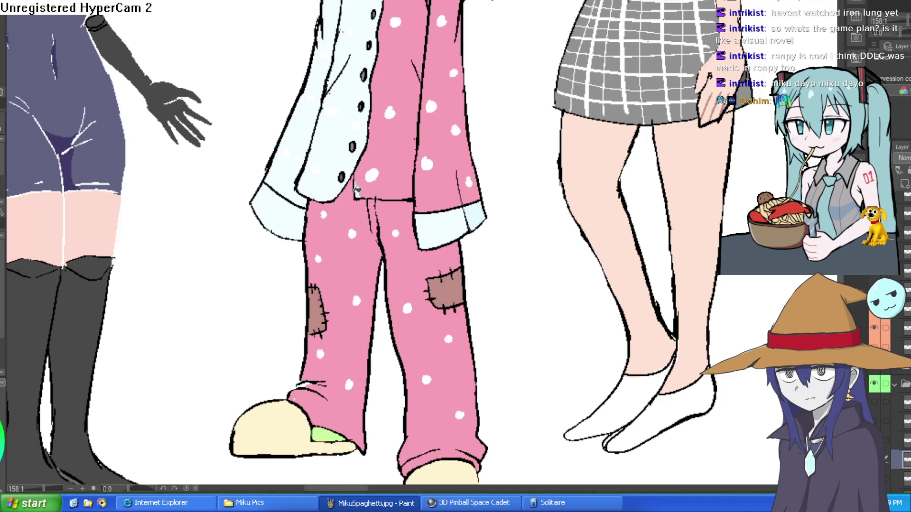
{"action": "left_click", "coordinate": [349, 146]}
{"action": "left_click_drag", "start_coordinate": [446, 118], "coordinate": [446, 257]}
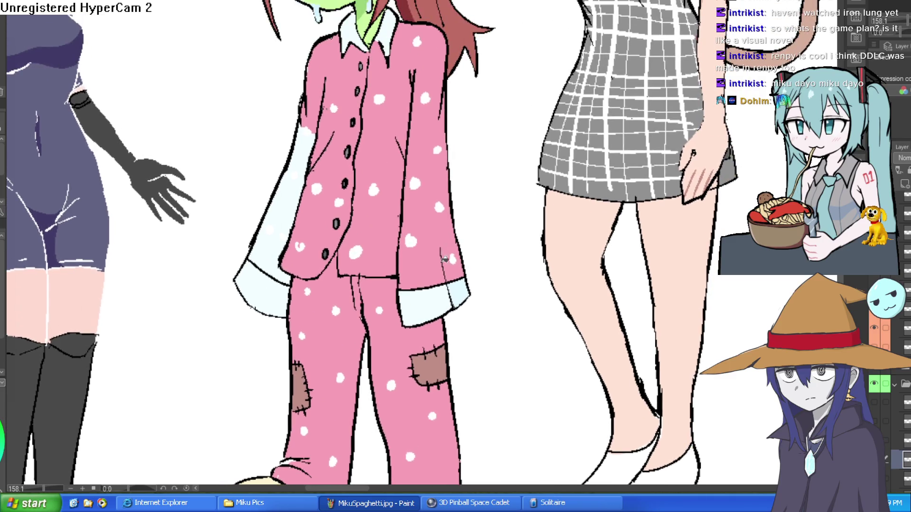
{"action": "scroll", "coordinate": [294, 201], "scroll_direction": "down", "scroll_amount": 5}
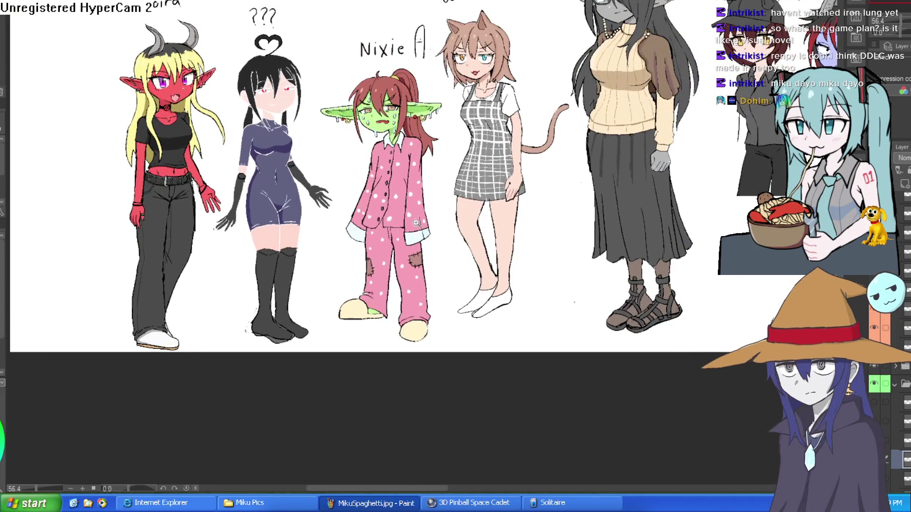
{"action": "scroll", "coordinate": [466, 204], "scroll_direction": "up", "scroll_amount": 6}
{"action": "scroll", "coordinate": [466, 204], "scroll_direction": "down", "scroll_amount": 5}
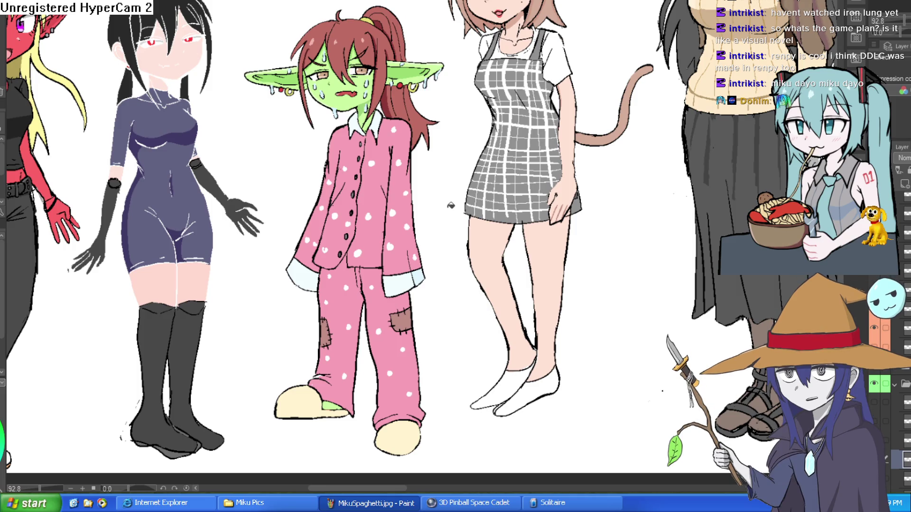
{"action": "scroll", "coordinate": [451, 205], "scroll_direction": "down", "scroll_amount": 2}
{"action": "scroll", "coordinate": [452, 218], "scroll_direction": "up", "scroll_amount": 1}
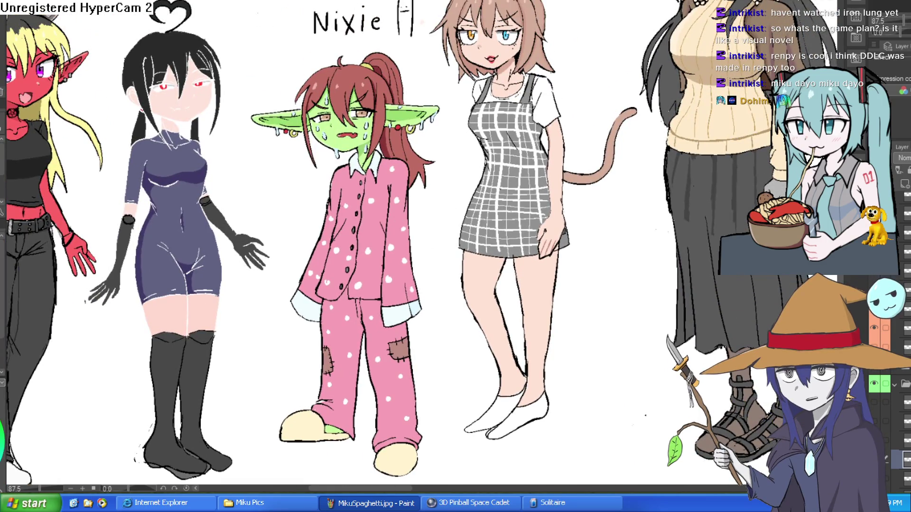
{"action": "left_click", "coordinate": [374, 260]}
{"action": "left_click", "coordinate": [354, 191]}
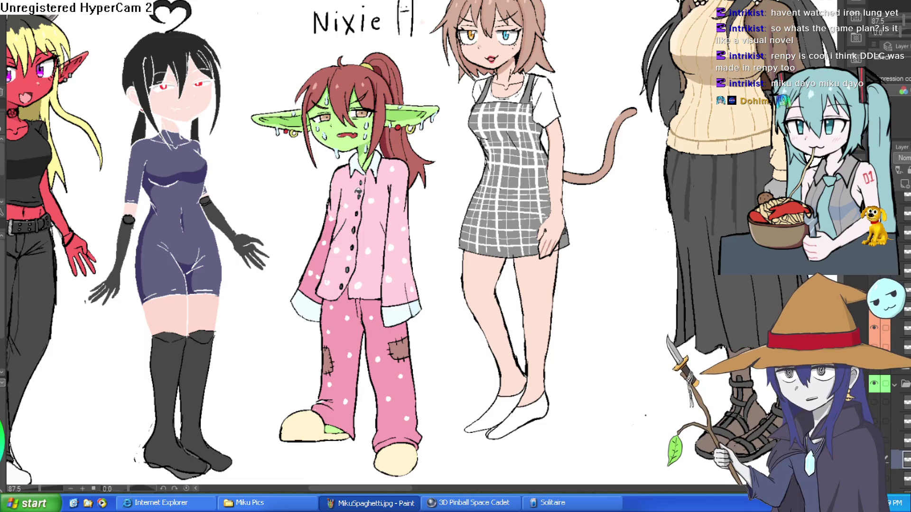
{"action": "left_click", "coordinate": [330, 239]}
{"action": "left_click", "coordinate": [382, 325]}
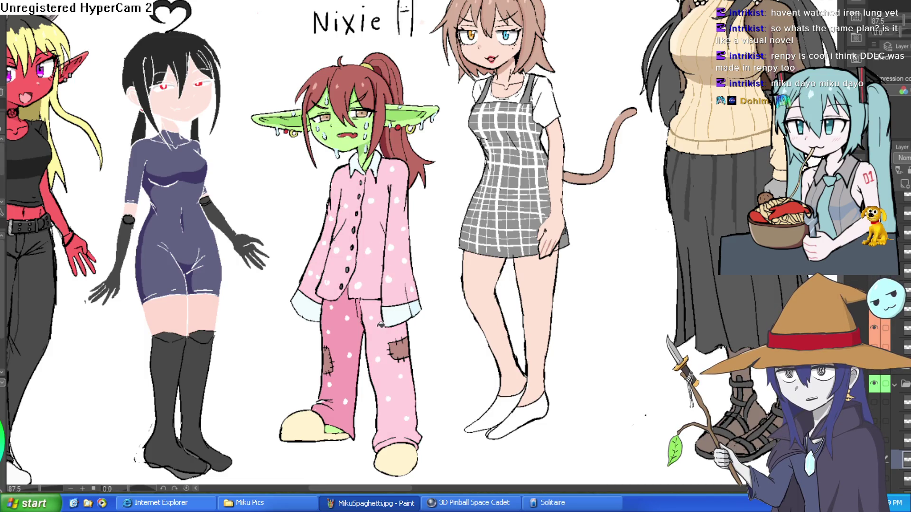
{"action": "left_click", "coordinate": [345, 312]}
{"action": "scroll", "coordinate": [346, 312], "scroll_direction": "down", "scroll_amount": 3}
{"action": "scroll", "coordinate": [450, 258], "scroll_direction": "up", "scroll_amount": 5}
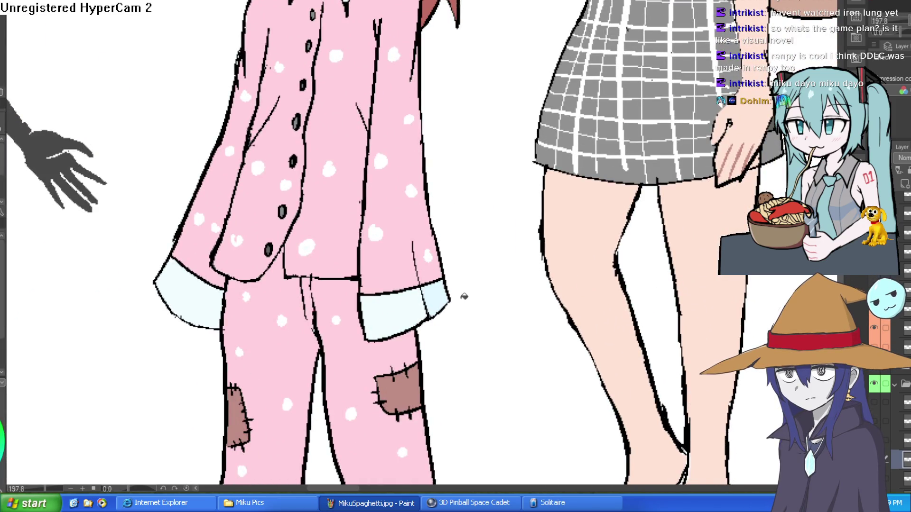
{"action": "scroll", "coordinate": [463, 295], "scroll_direction": "down", "scroll_amount": 3}
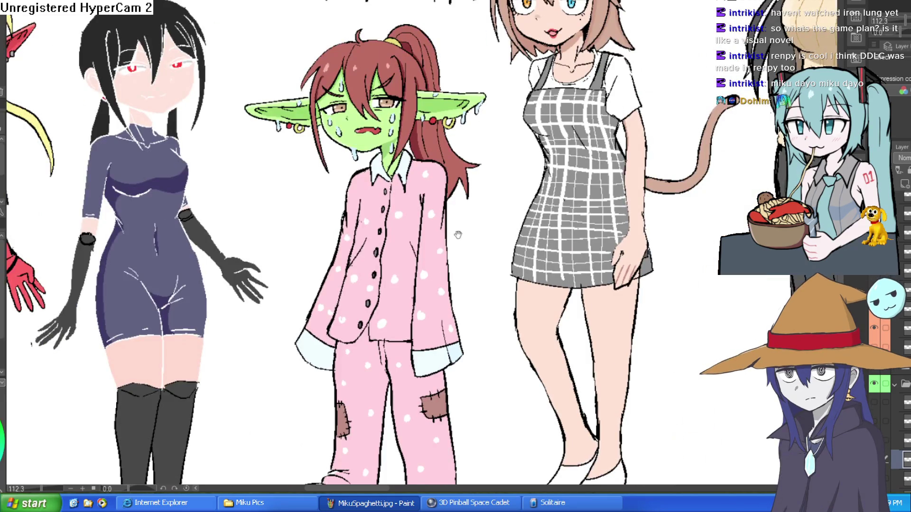
{"action": "scroll", "coordinate": [457, 235], "scroll_direction": "down", "scroll_amount": 3}
{"action": "scroll", "coordinate": [458, 227], "scroll_direction": "up", "scroll_amount": 1}
{"action": "scroll", "coordinate": [459, 212], "scroll_direction": "up", "scroll_amount": 3}
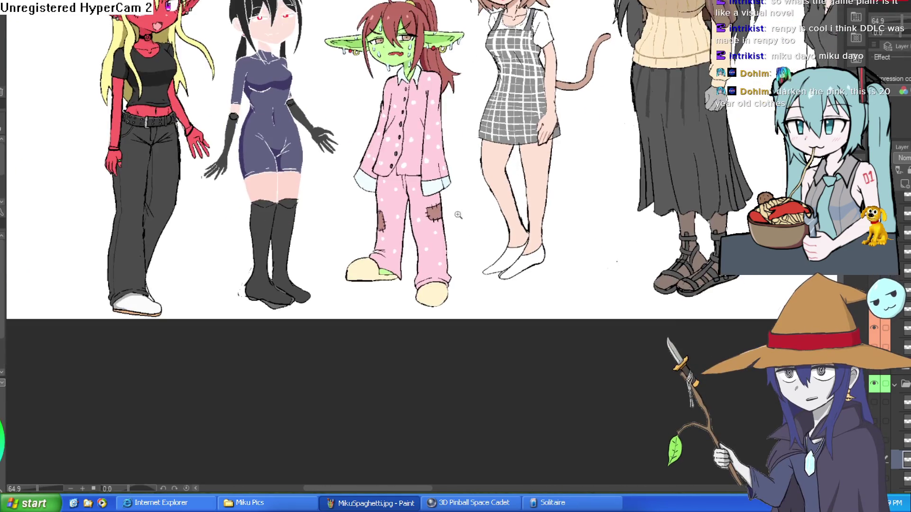
{"action": "scroll", "coordinate": [459, 212], "scroll_direction": "up", "scroll_amount": 5}
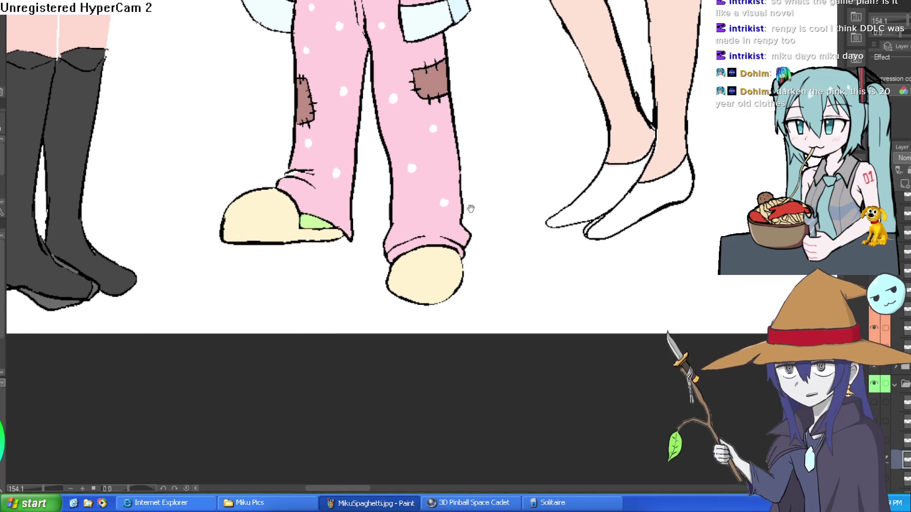
{"action": "scroll", "coordinate": [471, 208], "scroll_direction": "down", "scroll_amount": 3}
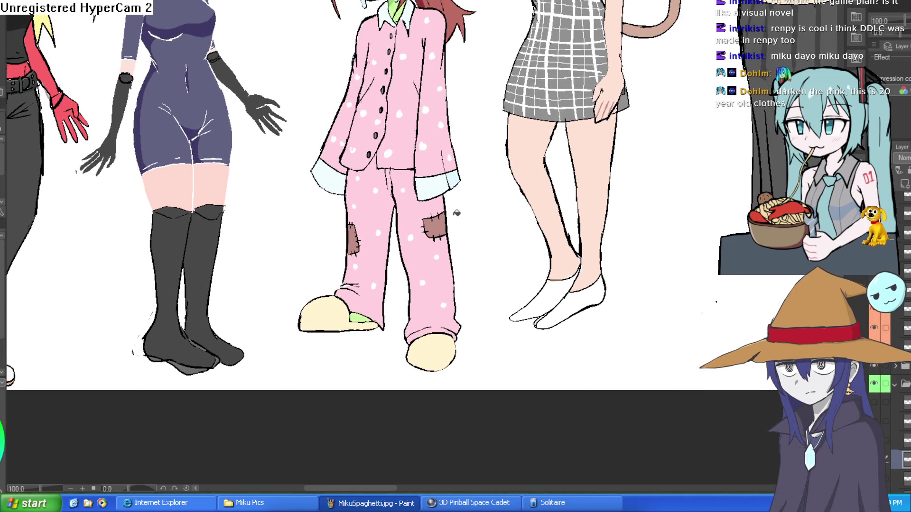
{"action": "scroll", "coordinate": [355, 299], "scroll_direction": "up", "scroll_amount": 5}
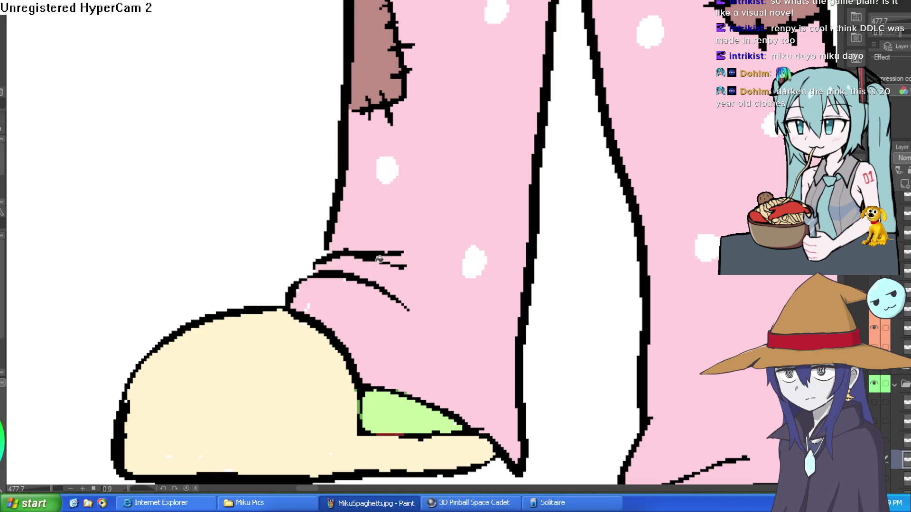
{"action": "scroll", "coordinate": [505, 87], "scroll_direction": "down", "scroll_amount": 6}
{"action": "scroll", "coordinate": [521, 239], "scroll_direction": "up", "scroll_amount": 2}
{"action": "scroll", "coordinate": [521, 238], "scroll_direction": "down", "scroll_amount": 3}
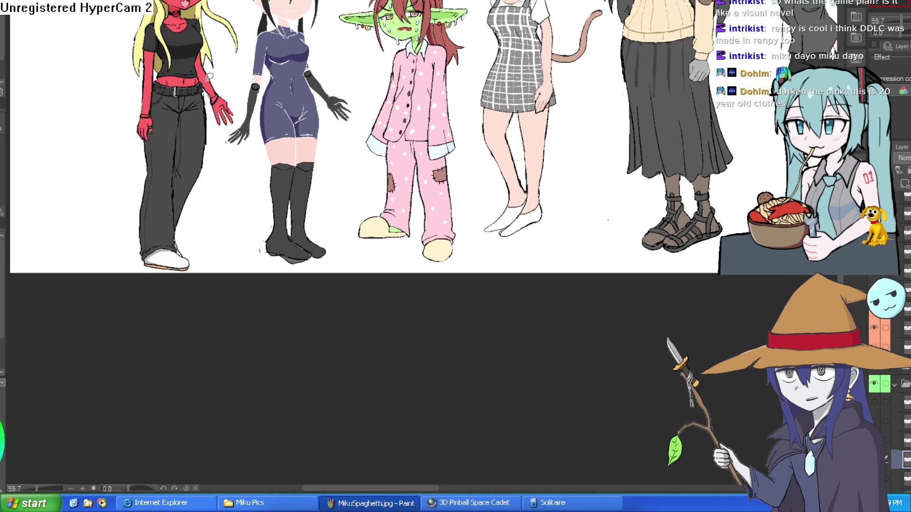
{"action": "scroll", "coordinate": [449, 217], "scroll_direction": "up", "scroll_amount": 4}
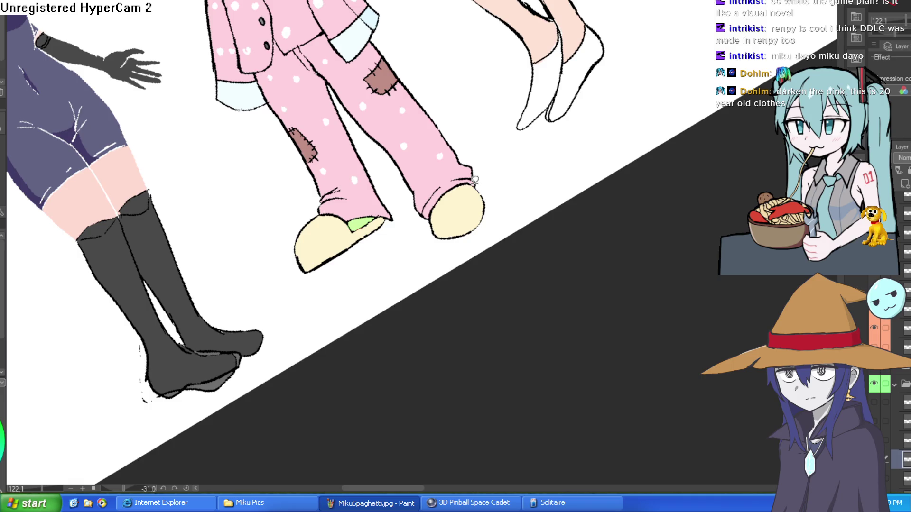
- Lasso both slippers, paste a green sneaker over each, and clear the selection
{"action": "mouse_move", "coordinate": [440, 242]}
{"action": "left_mouse_down"}
{"action": "mouse_move", "coordinate": [504, 203]}
{"action": "mouse_move", "coordinate": [477, 183]}
{"action": "left_mouse_up"}
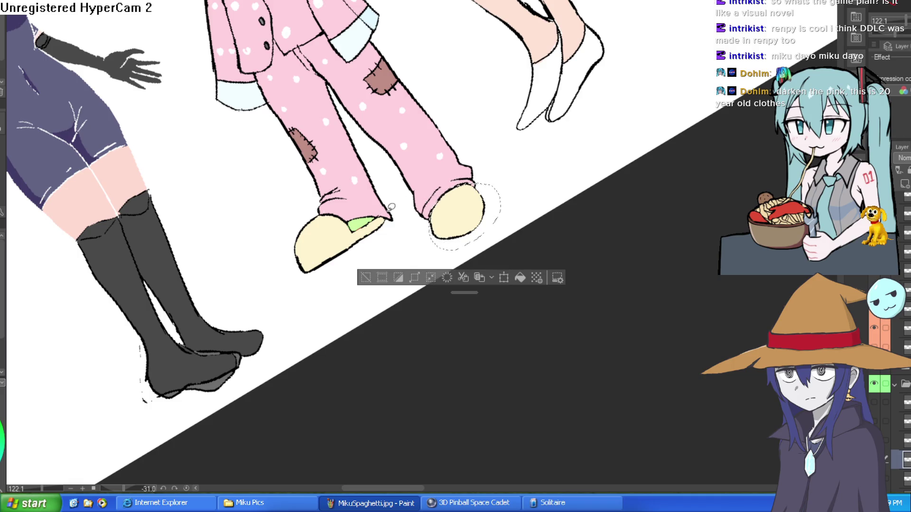
{"action": "mouse_move", "coordinate": [343, 214]}
{"action": "left_mouse_down"}
{"action": "mouse_move", "coordinate": [308, 216]}
{"action": "mouse_move", "coordinate": [317, 281]}
{"action": "mouse_move", "coordinate": [400, 214]}
{"action": "left_mouse_up"}
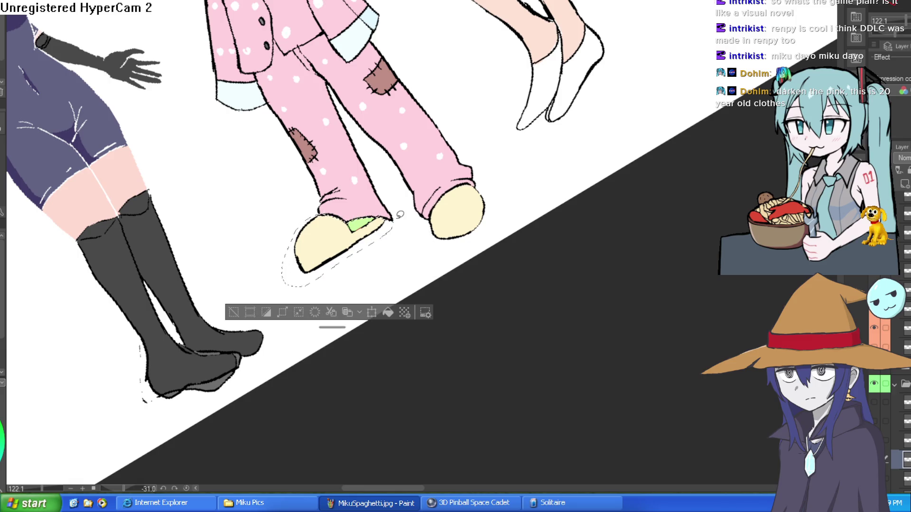
{"action": "key", "text": "ctrl+v"}
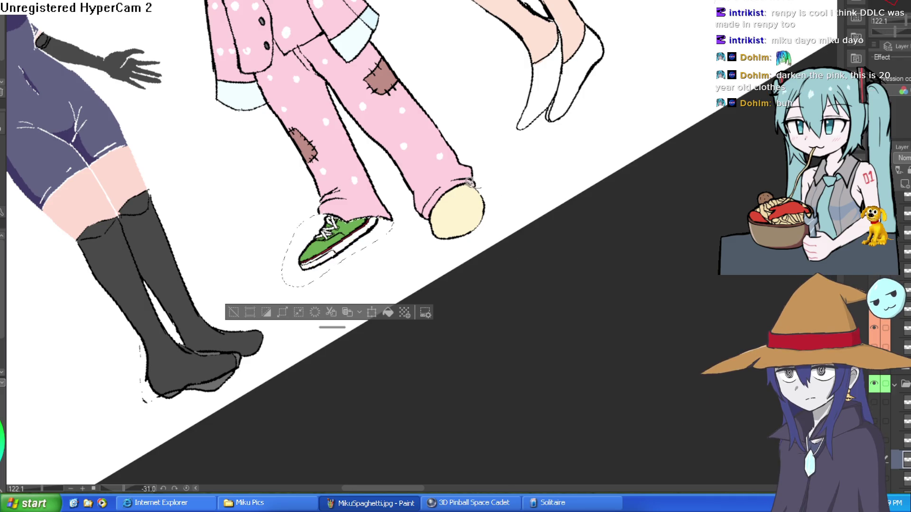
{"action": "left_click_drag", "start_coordinate": [432, 210], "coordinate": [494, 187]}
{"action": "key", "text": "ctrl+v"}
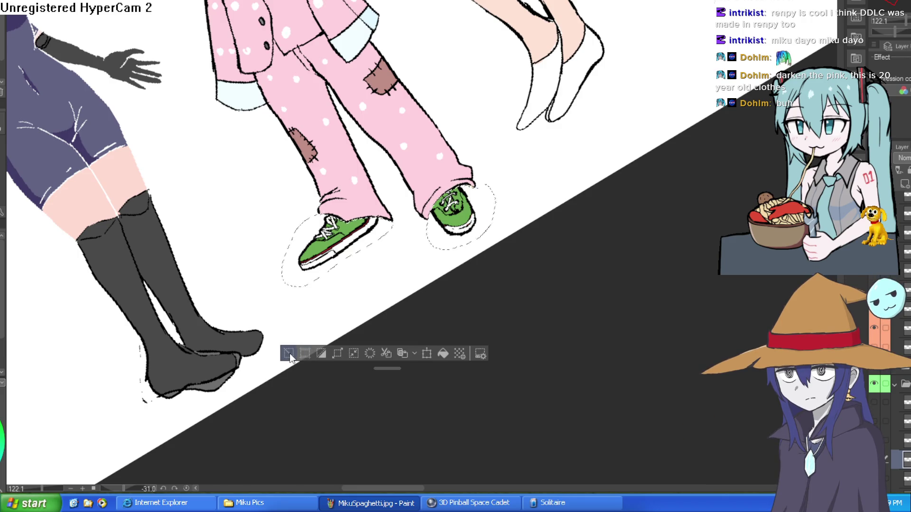
{"action": "left_click", "coordinate": [289, 353]}
- Toggle the sneaker layers on and off to compare with the slippers, then zoom out
{"action": "left_click", "coordinate": [883, 432]}
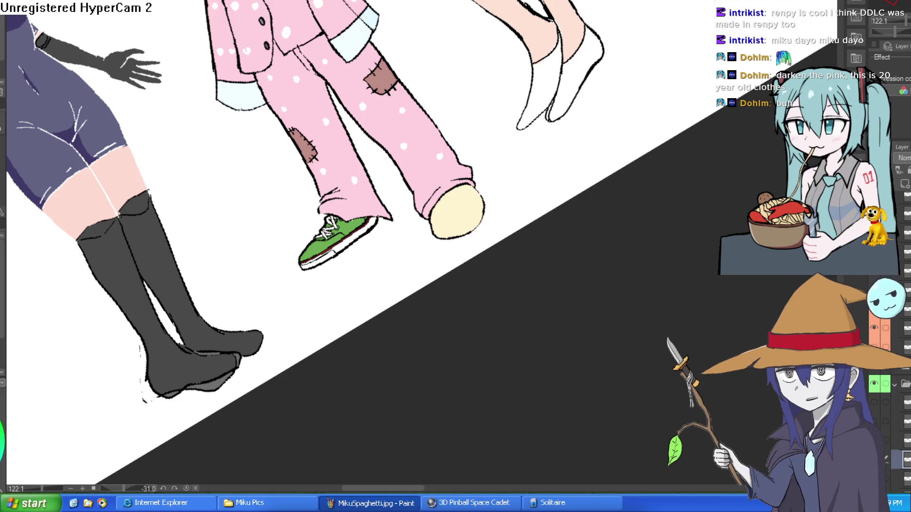
{"action": "left_click", "coordinate": [883, 432]}
{"action": "left_click", "coordinate": [883, 431]}
{"action": "left_click", "coordinate": [883, 422]}
{"action": "left_click", "coordinate": [883, 422]}
{"action": "left_click", "coordinate": [883, 422]}
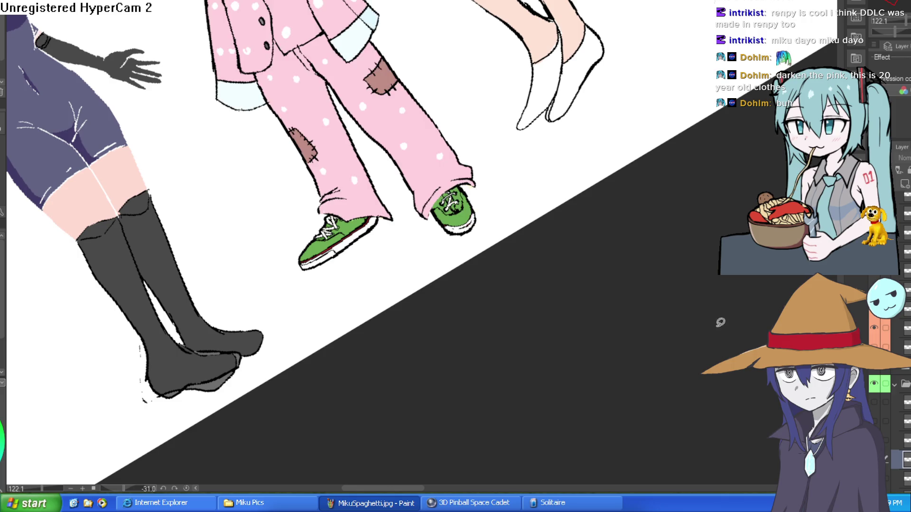
{"action": "scroll", "coordinate": [553, 221], "scroll_direction": "down", "scroll_amount": 3}
{"action": "mouse_move", "coordinate": [553, 221]}
{"action": "left_mouse_down"}
{"action": "mouse_move", "coordinate": [539, 236]}
{"action": "mouse_move", "coordinate": [597, 133]}
{"action": "mouse_move", "coordinate": [540, 161]}
{"action": "left_mouse_up"}
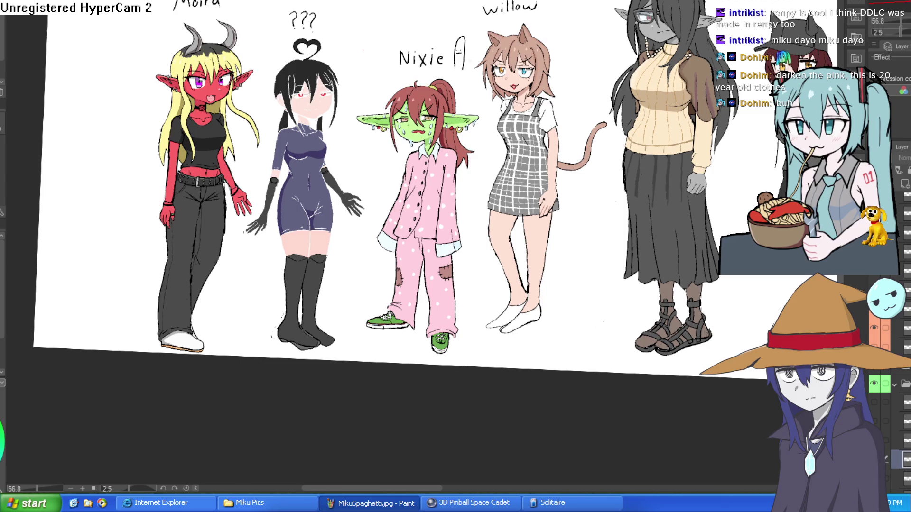
{"action": "scroll", "coordinate": [441, 253], "scroll_direction": "up", "scroll_amount": 3}
{"action": "mouse_move", "coordinate": [494, 295]}
{"action": "left_mouse_down"}
{"action": "mouse_move", "coordinate": [421, 198]}
{"action": "mouse_move", "coordinate": [434, 205]}
{"action": "mouse_move", "coordinate": [453, 189]}
{"action": "left_mouse_up"}
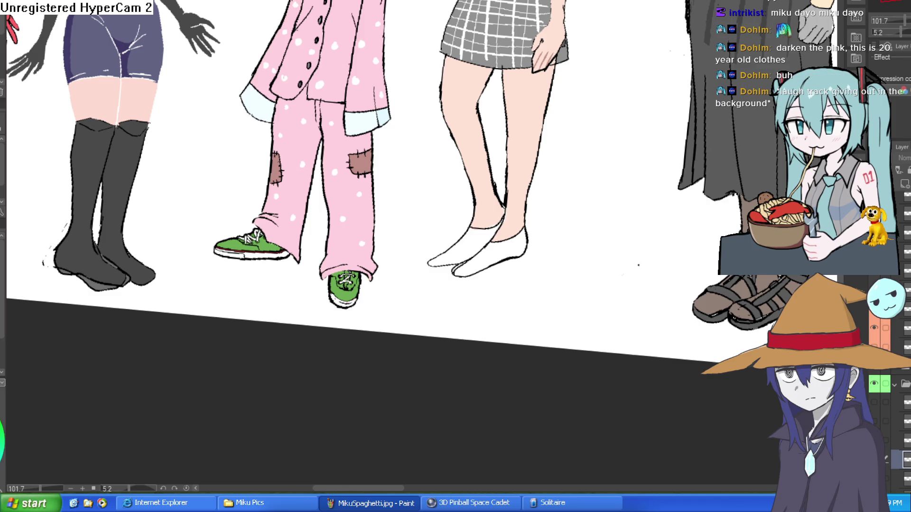
{"action": "left_click_drag", "start_coordinate": [527, 267], "coordinate": [301, 268]}
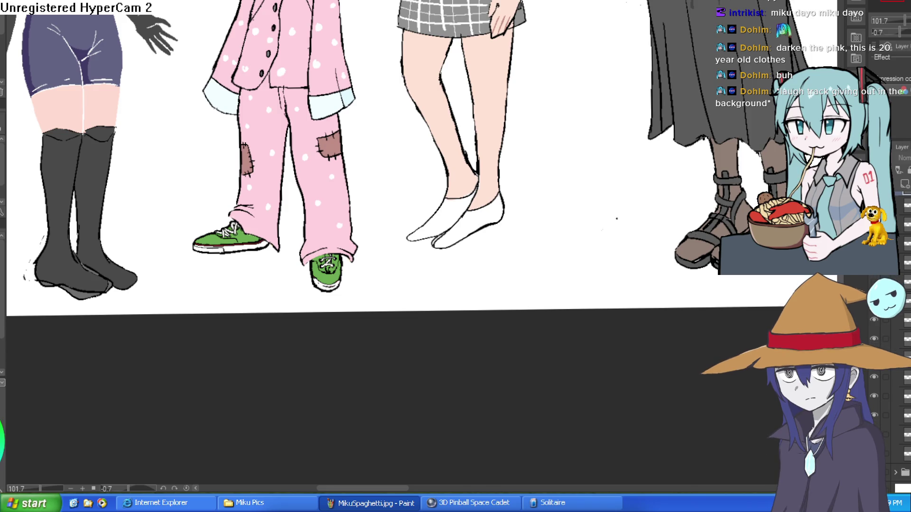
{"action": "left_click", "coordinate": [902, 310]}
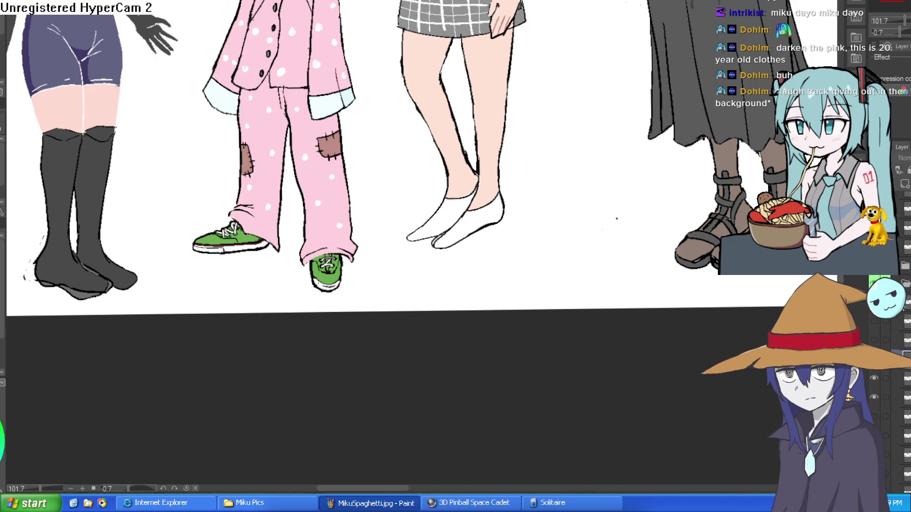
- Hide the green sneaker layer to reveal brown boots and raise the right pant cuff
{"action": "scroll", "coordinate": [891, 380], "scroll_direction": "up", "scroll_amount": 3}
{"action": "left_click", "coordinate": [891, 460]}
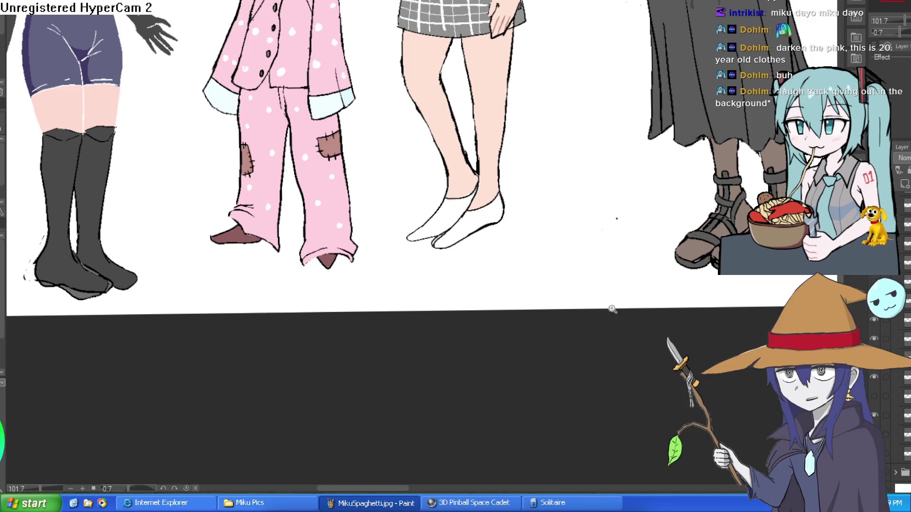
{"action": "scroll", "coordinate": [510, 272], "scroll_direction": "down", "scroll_amount": 3}
{"action": "scroll", "coordinate": [511, 272], "scroll_direction": "down", "scroll_amount": 1}
{"action": "scroll", "coordinate": [421, 322], "scroll_direction": "up", "scroll_amount": 3}
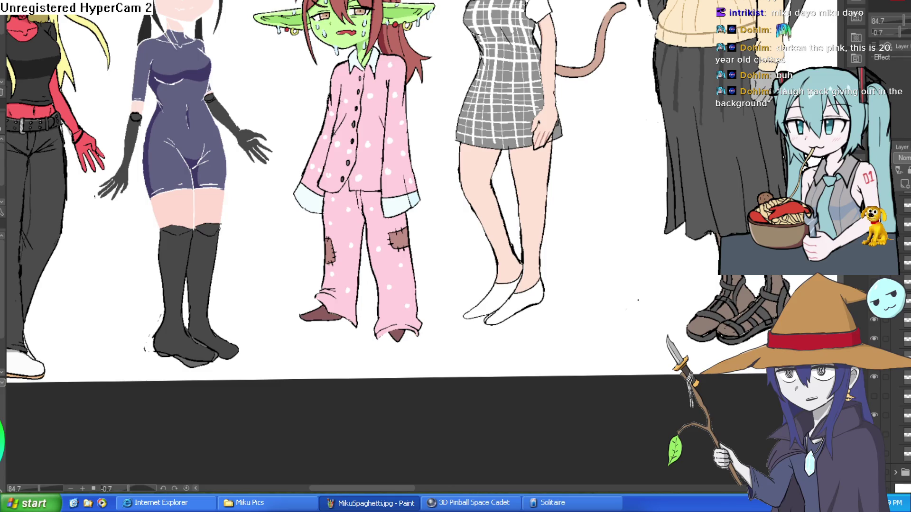
{"action": "scroll", "coordinate": [428, 297], "scroll_direction": "up", "scroll_amount": 2}
{"action": "mouse_move", "coordinate": [432, 314]}
{"action": "left_mouse_down"}
{"action": "mouse_move", "coordinate": [363, 313]}
{"action": "mouse_move", "coordinate": [419, 372]}
{"action": "mouse_move", "coordinate": [432, 314]}
{"action": "mouse_move", "coordinate": [421, 317]}
{"action": "mouse_move", "coordinate": [419, 343]}
{"action": "left_mouse_up"}
{"action": "key", "text": "ctrl+t"}
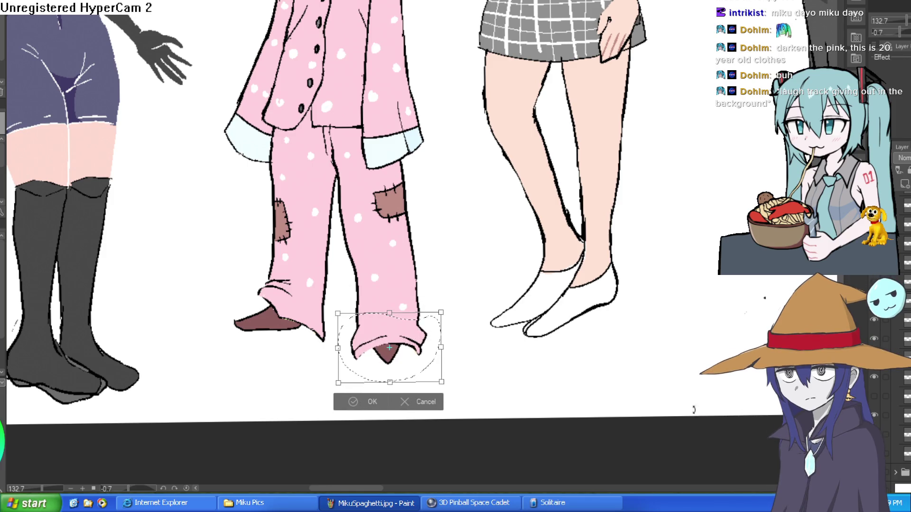
{"action": "left_click", "coordinate": [351, 403]}
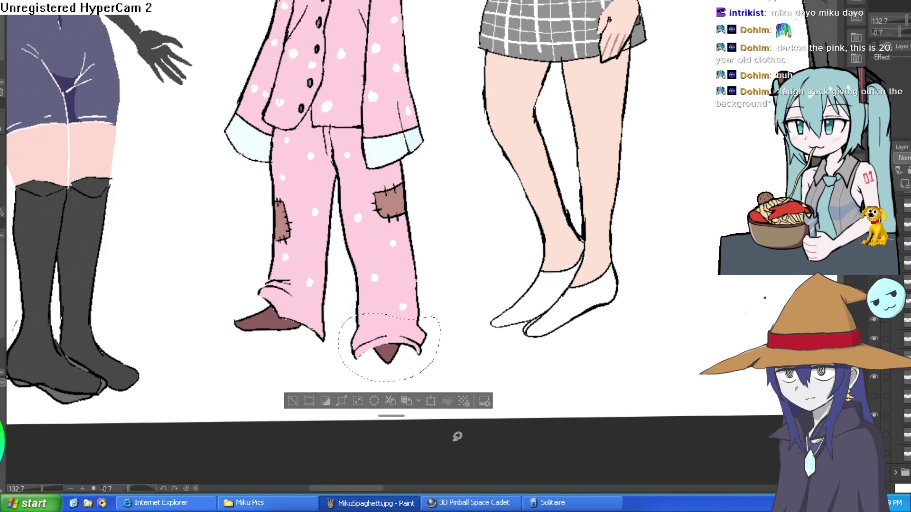
{"action": "left_click", "coordinate": [307, 407]}
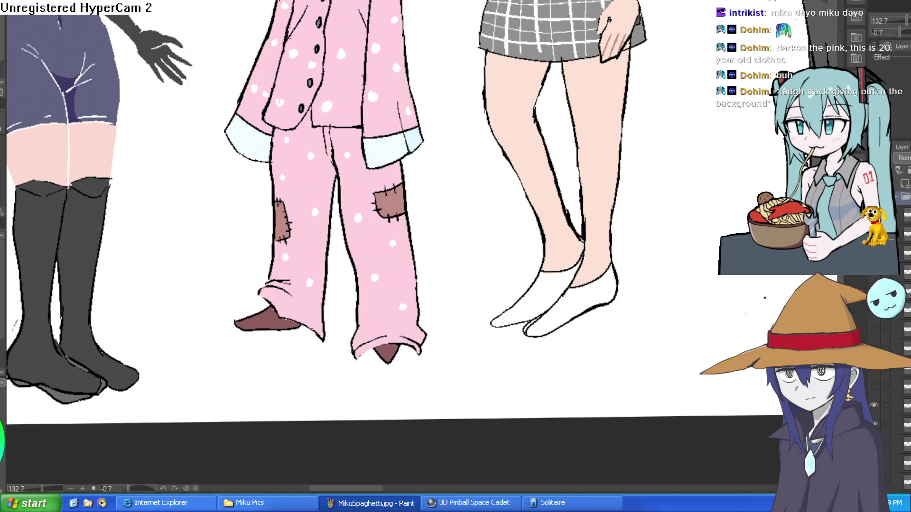
- Raise the other pant hem about 70 px above the boot and deselect
{"action": "left_click", "coordinate": [901, 158]}
{"action": "left_click", "coordinate": [901, 158]}
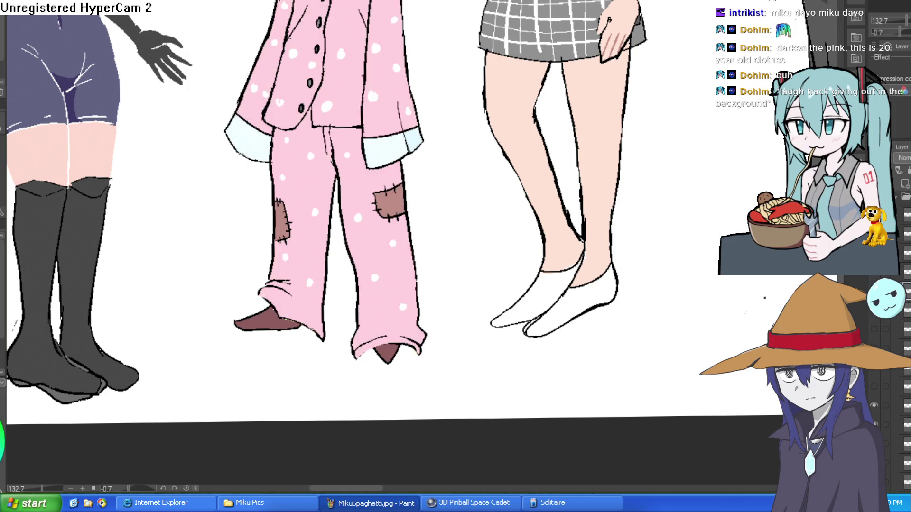
{"action": "mouse_move", "coordinate": [444, 275]}
{"action": "left_mouse_down"}
{"action": "mouse_move", "coordinate": [382, 274]}
{"action": "mouse_move", "coordinate": [339, 368]}
{"action": "mouse_move", "coordinate": [456, 287]}
{"action": "mouse_move", "coordinate": [448, 280]}
{"action": "left_mouse_up"}
{"action": "key", "text": "ctrl+t"}
{"action": "left_click_drag", "start_coordinate": [430, 339], "coordinate": [425, 306]}
{"action": "left_click", "coordinate": [351, 377]}
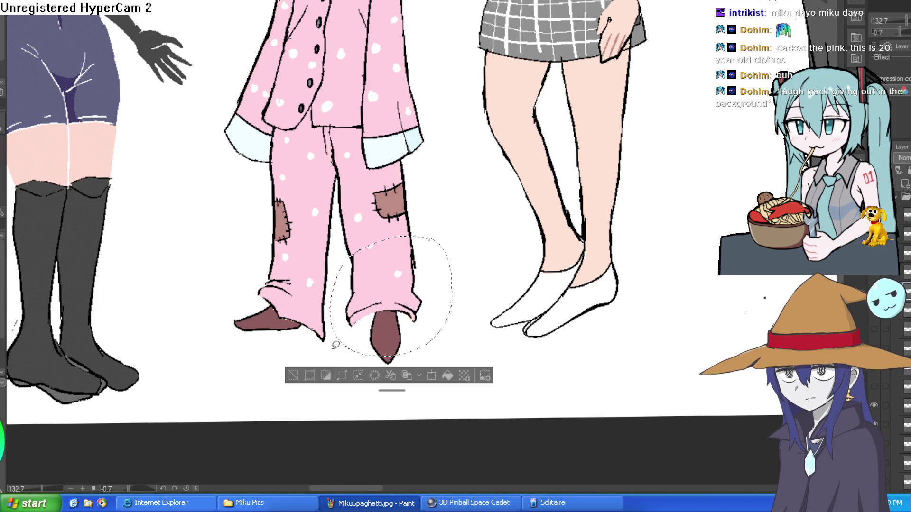
{"action": "key", "text": "ctrl+d"}
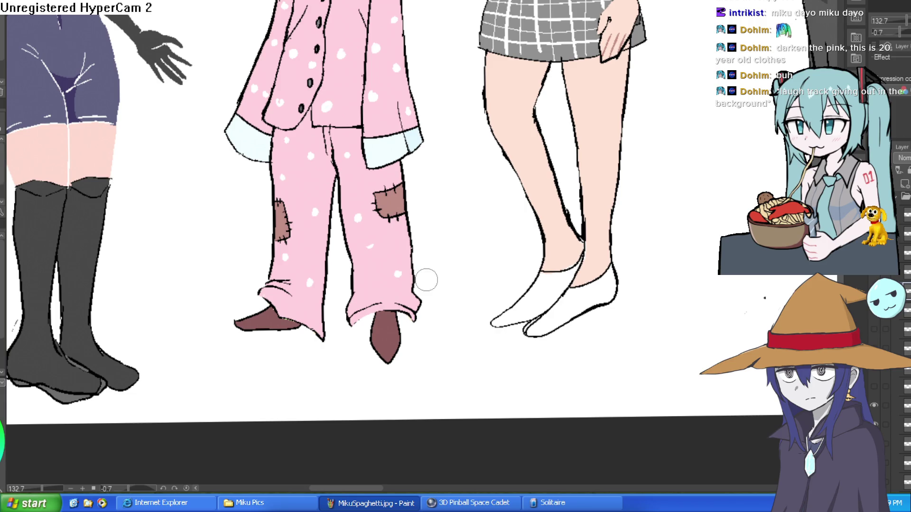
{"action": "scroll", "coordinate": [472, 300], "scroll_direction": "down", "scroll_amount": 5}
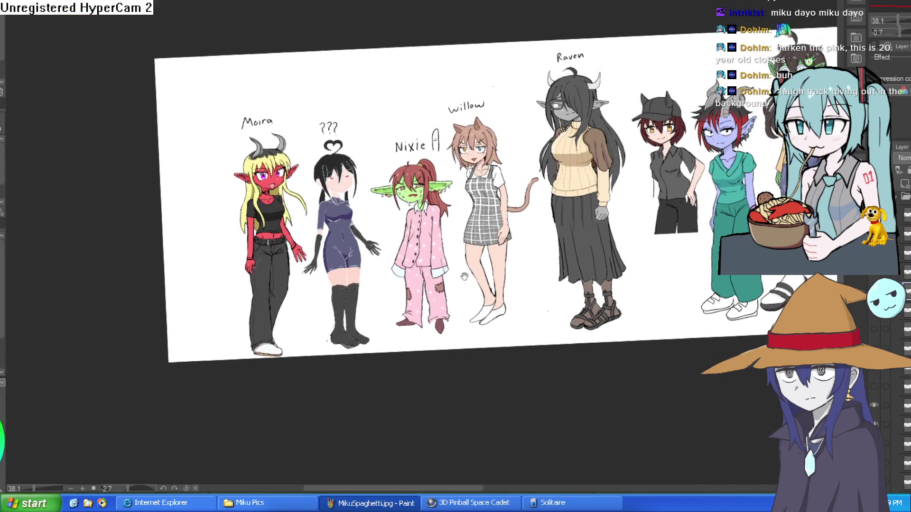
- Repaint the cuff edge around the brown boot and redraw the cuff-bottom outline
{"action": "scroll", "coordinate": [467, 276], "scroll_direction": "up", "scroll_amount": 5}
{"action": "left_click_drag", "start_coordinate": [483, 204], "coordinate": [421, 142]}
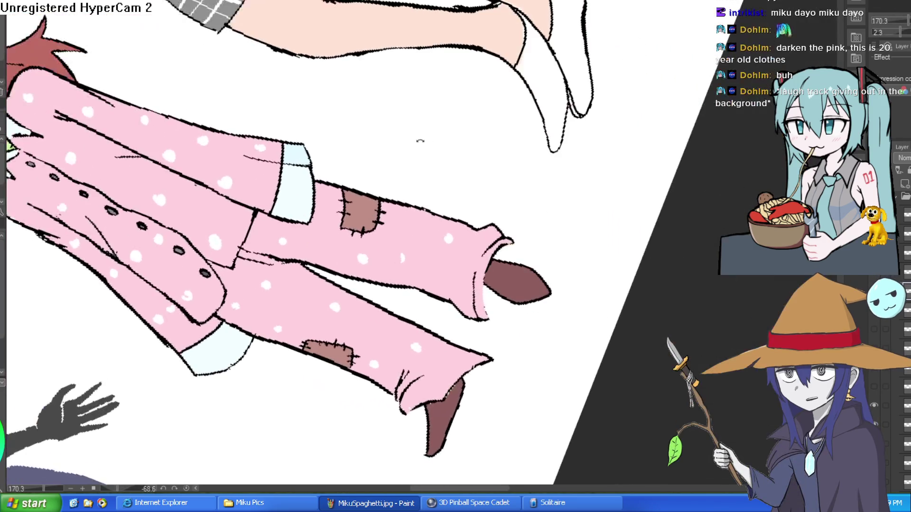
{"action": "scroll", "coordinate": [511, 250], "scroll_direction": "up", "scroll_amount": 2}
{"action": "mouse_move", "coordinate": [523, 216]}
{"action": "left_mouse_down"}
{"action": "mouse_move", "coordinate": [484, 315]}
{"action": "mouse_move", "coordinate": [471, 315]}
{"action": "mouse_move", "coordinate": [480, 203]}
{"action": "mouse_move", "coordinate": [428, 358]}
{"action": "left_mouse_up"}
{"action": "mouse_move", "coordinate": [498, 199]}
{"action": "left_mouse_down"}
{"action": "mouse_move", "coordinate": [478, 219]}
{"action": "mouse_move", "coordinate": [496, 195]}
{"action": "left_mouse_up"}
{"action": "left_click_drag", "start_coordinate": [451, 349], "coordinate": [480, 372]}
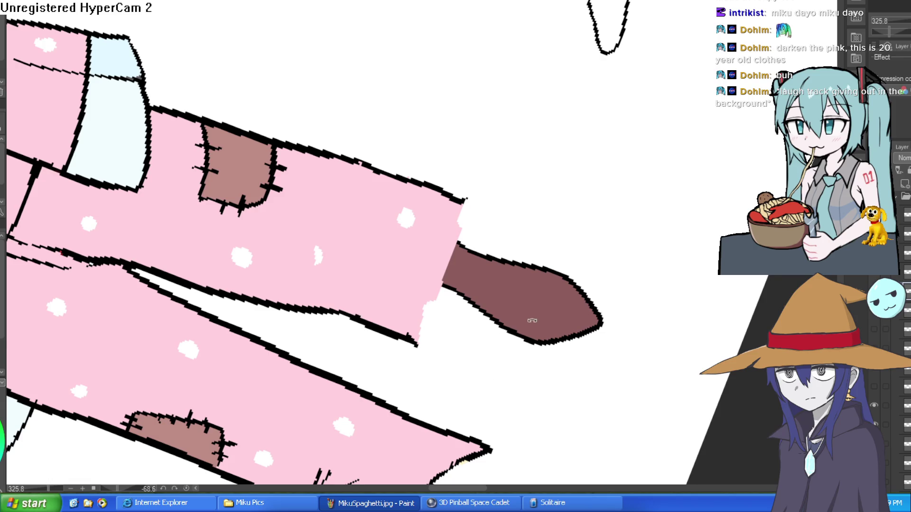
{"action": "left_click_drag", "start_coordinate": [526, 323], "coordinate": [329, 308]}
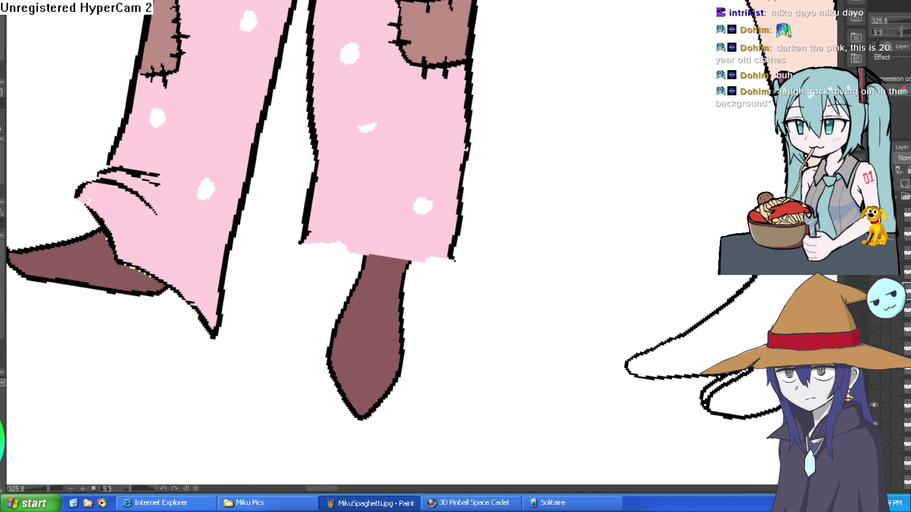
{"action": "mouse_move", "coordinate": [449, 242]}
{"action": "left_mouse_down"}
{"action": "mouse_move", "coordinate": [451, 276]}
{"action": "mouse_move", "coordinate": [399, 305]}
{"action": "mouse_move", "coordinate": [303, 241]}
{"action": "mouse_move", "coordinate": [455, 259]}
{"action": "left_mouse_up"}
{"action": "mouse_move", "coordinate": [309, 232]}
{"action": "left_mouse_down"}
{"action": "mouse_move", "coordinate": [311, 300]}
{"action": "mouse_move", "coordinate": [451, 281]}
{"action": "left_mouse_up"}
{"action": "key", "text": "ctrl+z"}
{"action": "mouse_move", "coordinate": [302, 239]}
{"action": "left_mouse_down"}
{"action": "mouse_move", "coordinate": [300, 284]}
{"action": "mouse_move", "coordinate": [451, 294]}
{"action": "mouse_move", "coordinate": [461, 231]}
{"action": "left_mouse_up"}
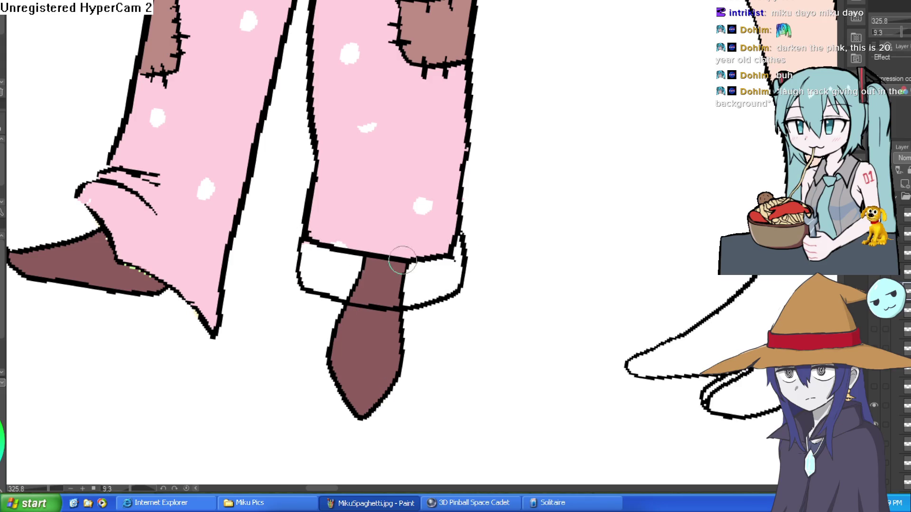
- Cover the brown at the left cuff with pink and delete the stray pink below it
{"action": "key", "text": "ctrl+0"}
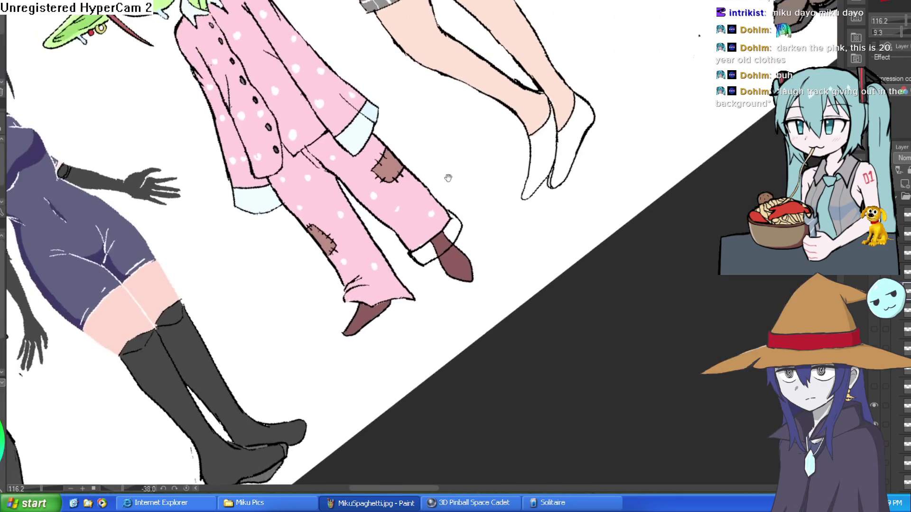
{"action": "key", "text": "ctrl+0"}
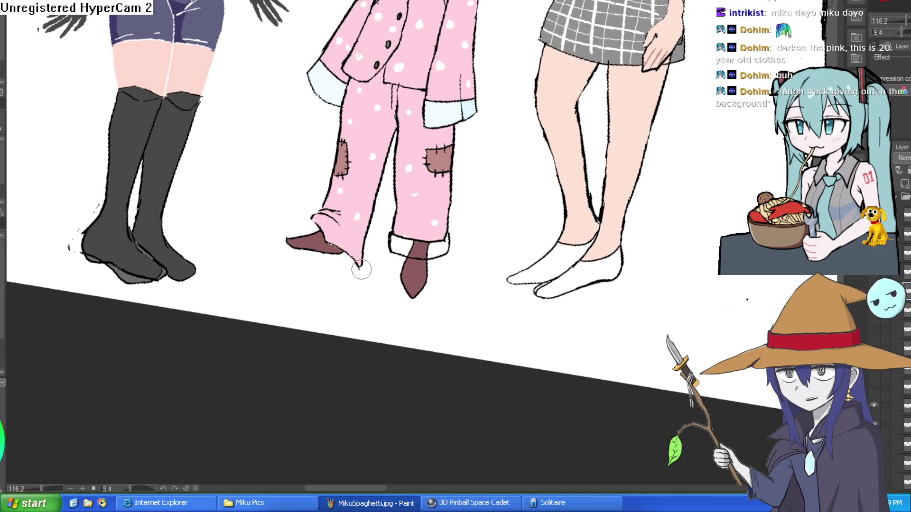
{"action": "mouse_move", "coordinate": [332, 240]}
{"action": "left_mouse_down"}
{"action": "mouse_move", "coordinate": [309, 204]}
{"action": "mouse_move", "coordinate": [327, 223]}
{"action": "left_mouse_up"}
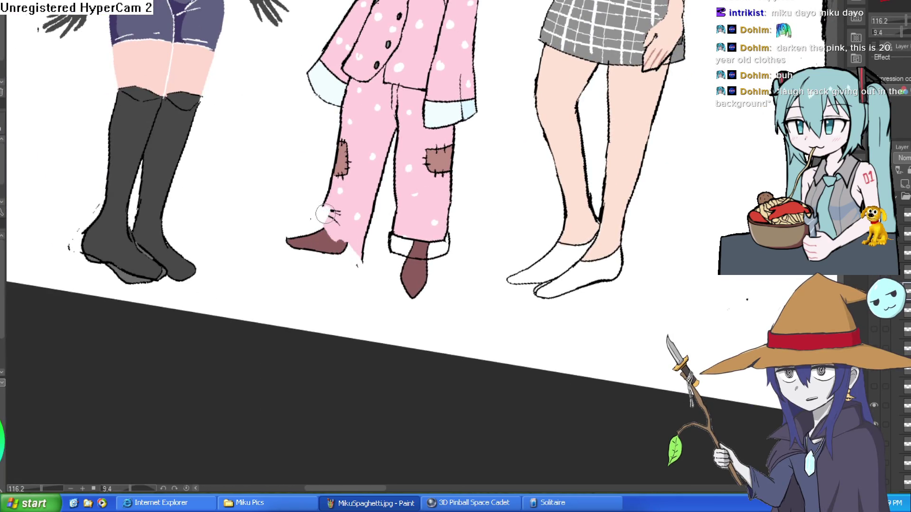
{"action": "mouse_move", "coordinate": [427, 143]}
{"action": "left_mouse_down"}
{"action": "mouse_move", "coordinate": [385, 297]}
{"action": "mouse_move", "coordinate": [408, 329]}
{"action": "mouse_move", "coordinate": [430, 278]}
{"action": "left_mouse_up"}
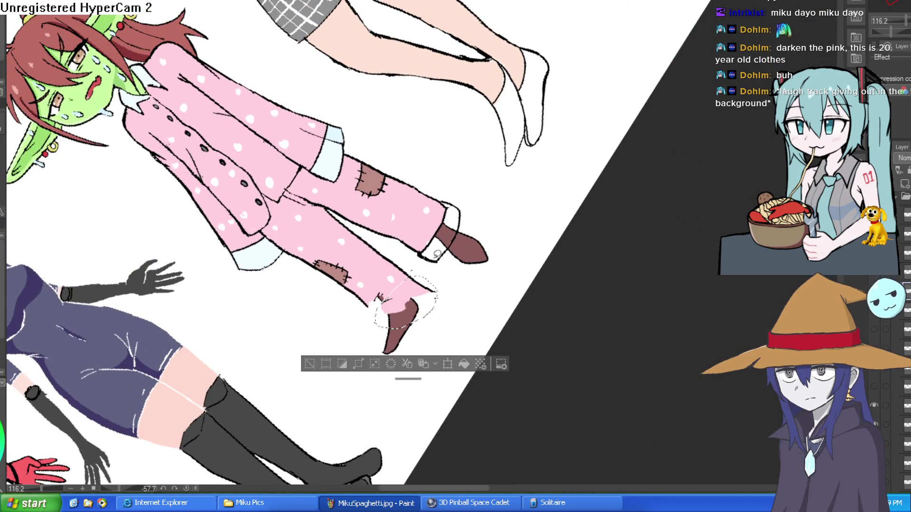
{"action": "key", "text": "Delete"}
{"action": "left_click", "coordinate": [310, 363]}
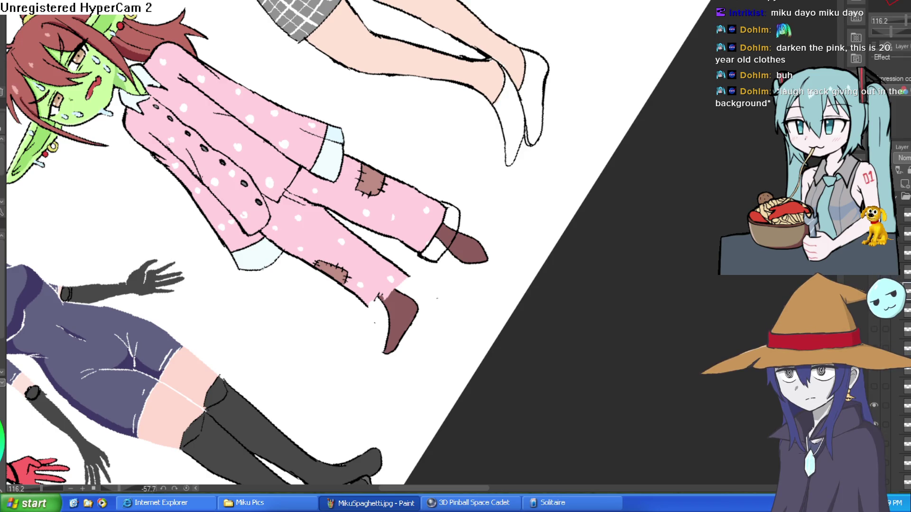
- Rotate the canvas view back upright with the pajama legs in view
{"action": "left_click_drag", "start_coordinate": [372, 88], "coordinate": [427, 190]}
{"action": "left_click_drag", "start_coordinate": [428, 179], "coordinate": [500, 166]}
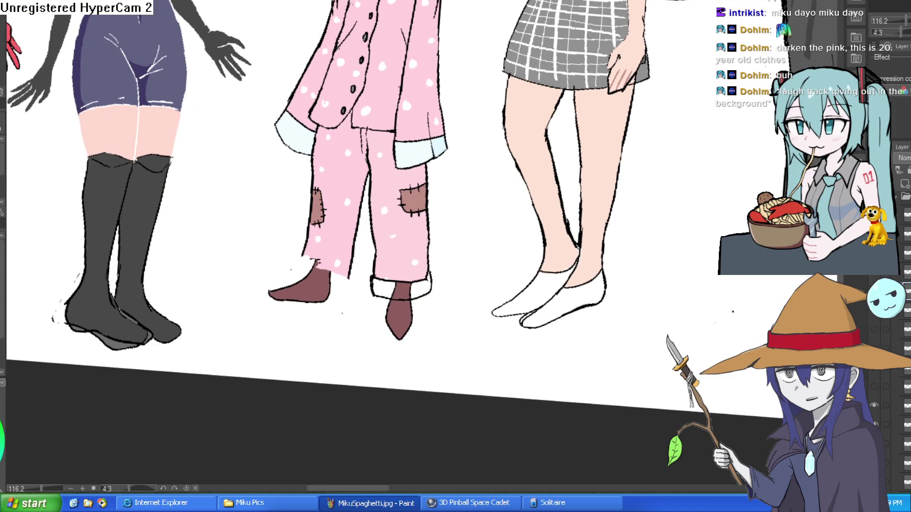
{"action": "left_click_drag", "start_coordinate": [369, 296], "coordinate": [351, 281]}
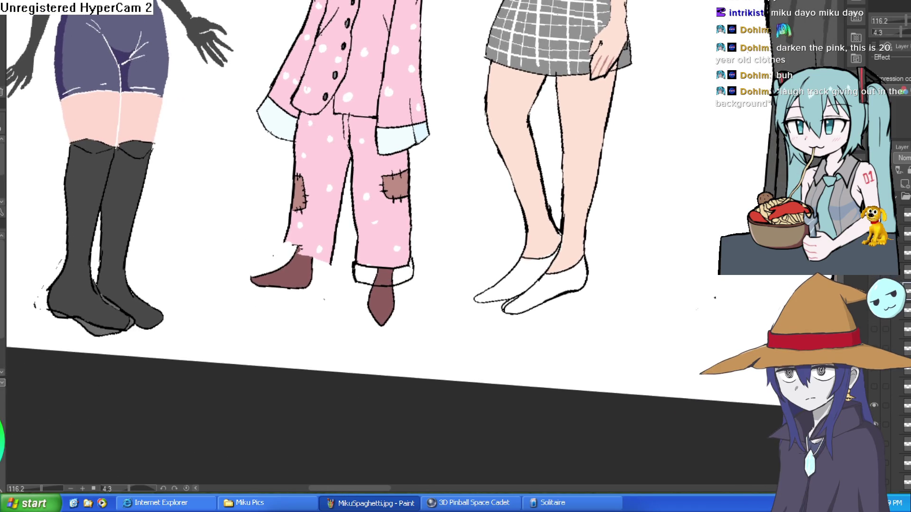
- Refill the pajama pants, shirt and sleeve shading with a lighter, faded pink
{"action": "left_click", "coordinate": [385, 224]}
{"action": "left_click", "coordinate": [336, 166]}
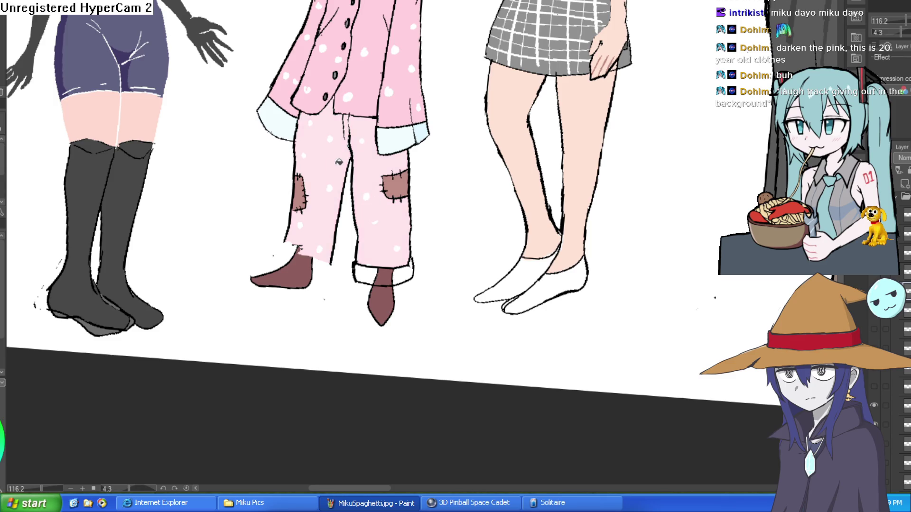
{"action": "left_click", "coordinate": [379, 80]}
{"action": "left_click", "coordinate": [348, 69]}
{"action": "scroll", "coordinate": [401, 150], "scroll_direction": "up", "scroll_amount": 4}
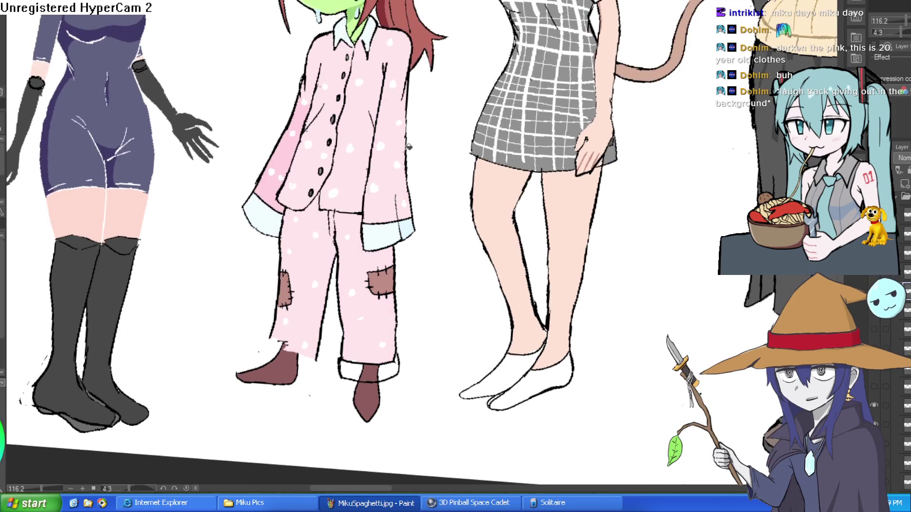
{"action": "left_click", "coordinate": [295, 147]}
- Fill the light-blue cuff and the brown inside the right cuff with white
{"action": "scroll", "coordinate": [445, 161], "scroll_direction": "down", "scroll_amount": 3}
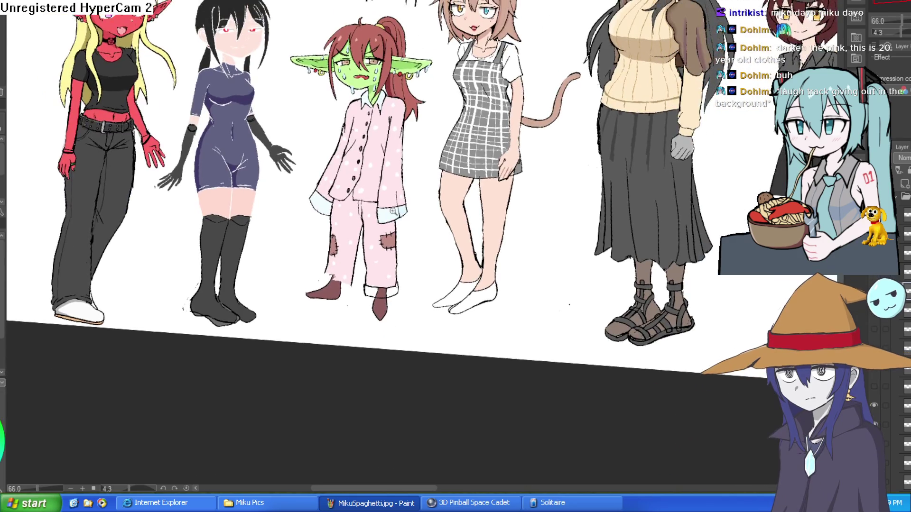
{"action": "scroll", "coordinate": [420, 194], "scroll_direction": "up", "scroll_amount": 5}
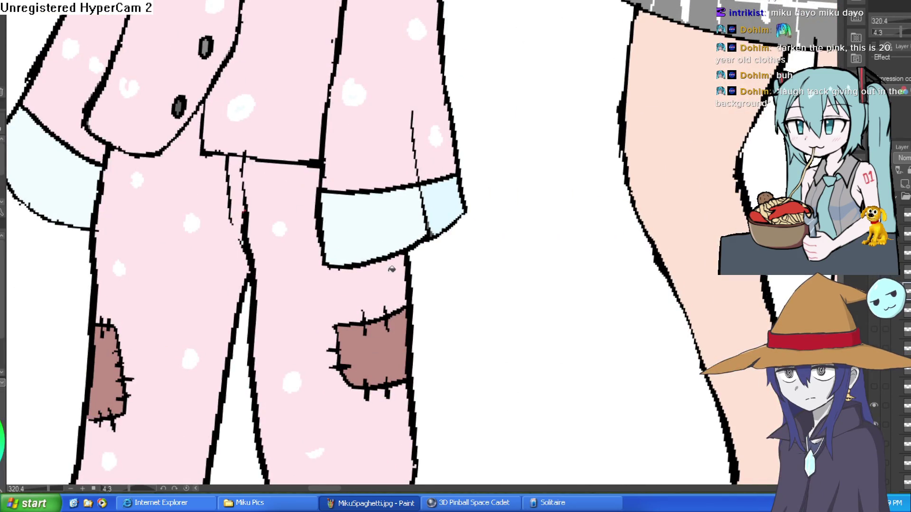
{"action": "left_click", "coordinate": [443, 202]}
{"action": "scroll", "coordinate": [435, 267], "scroll_direction": "down", "scroll_amount": 5}
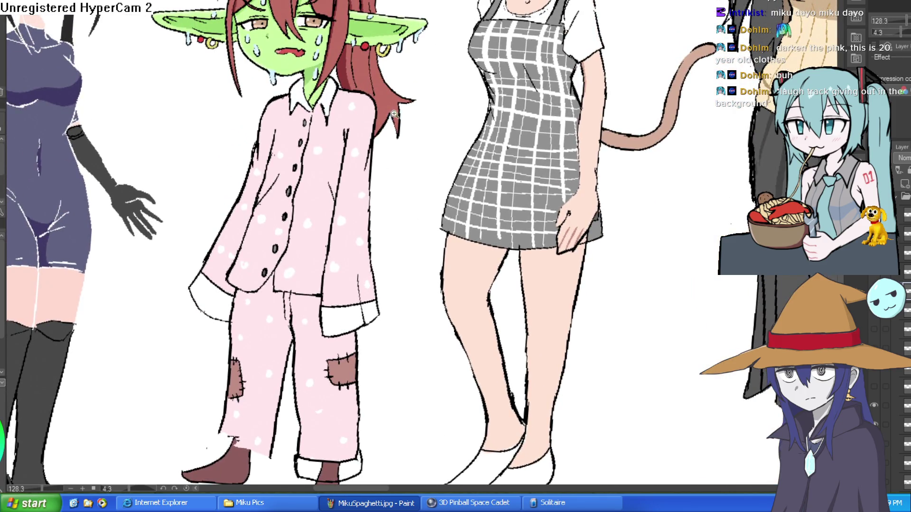
{"action": "scroll", "coordinate": [390, 111], "scroll_direction": "down", "scroll_amount": 2}
{"action": "scroll", "coordinate": [364, 286], "scroll_direction": "up", "scroll_amount": 3}
{"action": "left_click", "coordinate": [365, 286]}
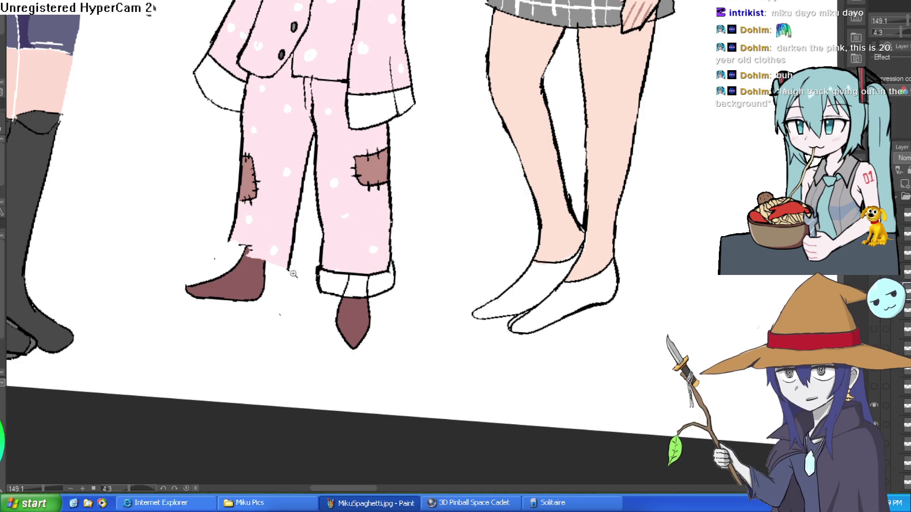
- Outline a cuff on the left leg, erase the right cuff's stray line, and paint the shoe top white
{"action": "scroll", "coordinate": [277, 261], "scroll_direction": "up", "scroll_amount": 3}
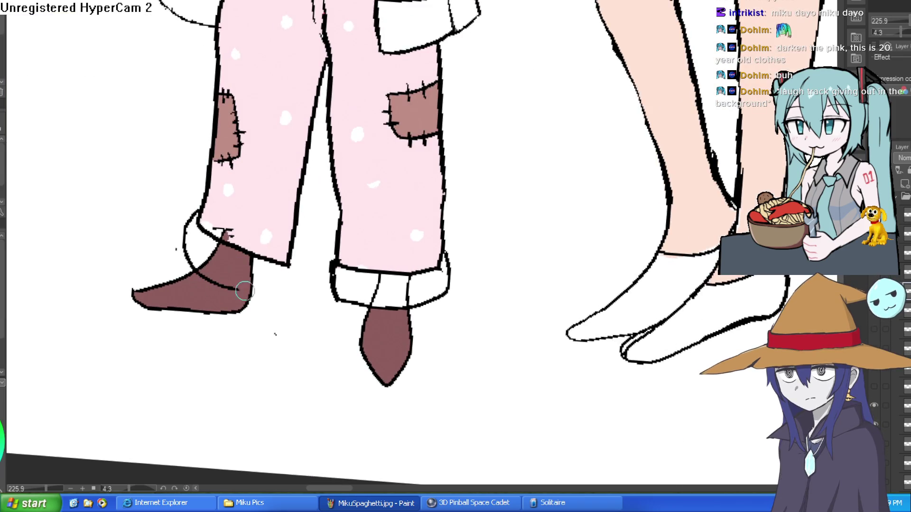
{"action": "mouse_move", "coordinate": [291, 252]}
{"action": "left_mouse_down"}
{"action": "mouse_move", "coordinate": [290, 294]}
{"action": "mouse_move", "coordinate": [204, 273]}
{"action": "mouse_move", "coordinate": [195, 219]}
{"action": "left_mouse_up"}
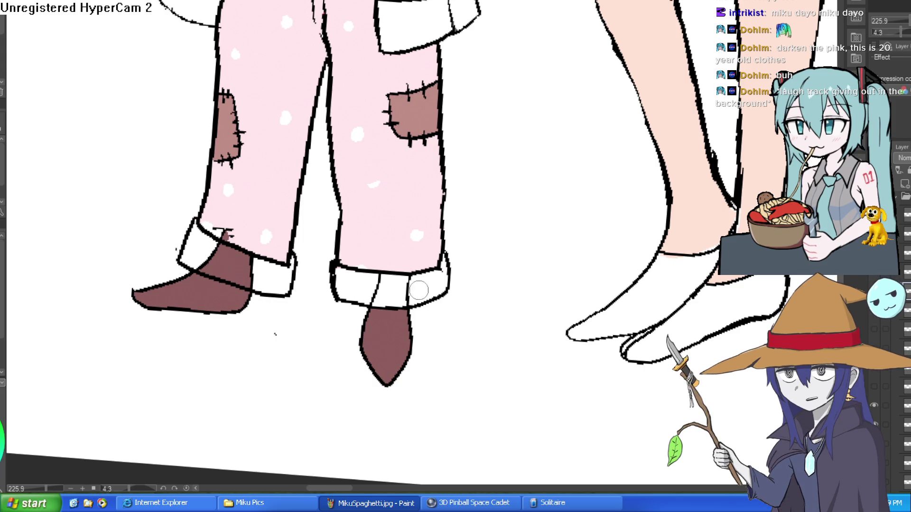
{"action": "mouse_move", "coordinate": [411, 284]}
{"action": "left_mouse_down"}
{"action": "mouse_move", "coordinate": [379, 284]}
{"action": "mouse_move", "coordinate": [372, 301]}
{"action": "mouse_move", "coordinate": [386, 270]}
{"action": "left_mouse_up"}
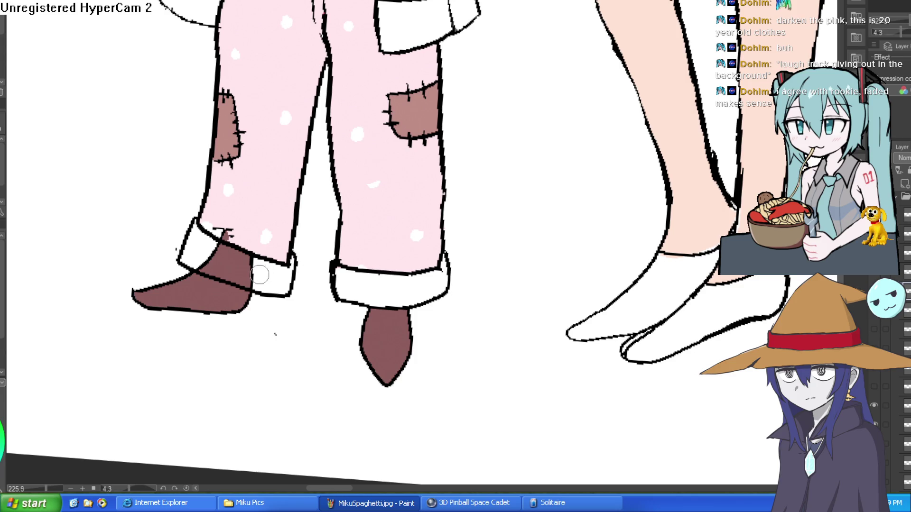
{"action": "mouse_move", "coordinate": [254, 264]}
{"action": "left_mouse_down"}
{"action": "mouse_move", "coordinate": [214, 244]}
{"action": "mouse_move", "coordinate": [232, 234]}
{"action": "mouse_move", "coordinate": [236, 267]}
{"action": "mouse_move", "coordinate": [205, 267]}
{"action": "mouse_move", "coordinate": [237, 280]}
{"action": "mouse_move", "coordinate": [213, 268]}
{"action": "mouse_move", "coordinate": [240, 271]}
{"action": "mouse_move", "coordinate": [247, 278]}
{"action": "mouse_move", "coordinate": [211, 269]}
{"action": "mouse_move", "coordinate": [299, 260]}
{"action": "mouse_move", "coordinate": [288, 263]}
{"action": "left_mouse_up"}
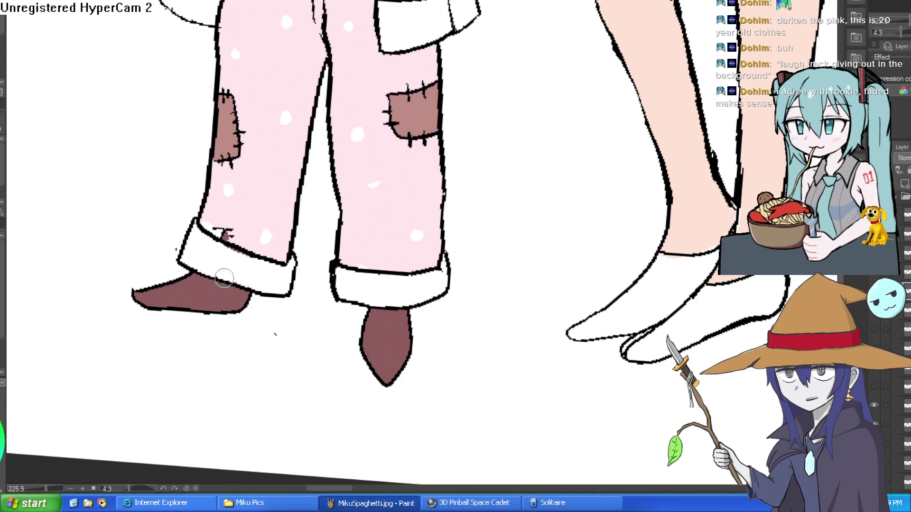
{"action": "scroll", "coordinate": [316, 274], "scroll_direction": "down", "scroll_amount": 5}
- Turn the canvas so the shoes stand upright and paint out the black speck above the shoe
{"action": "mouse_move", "coordinate": [316, 274]}
{"action": "left_mouse_down"}
{"action": "mouse_move", "coordinate": [380, 266]}
{"action": "mouse_move", "coordinate": [448, 278]}
{"action": "left_mouse_up"}
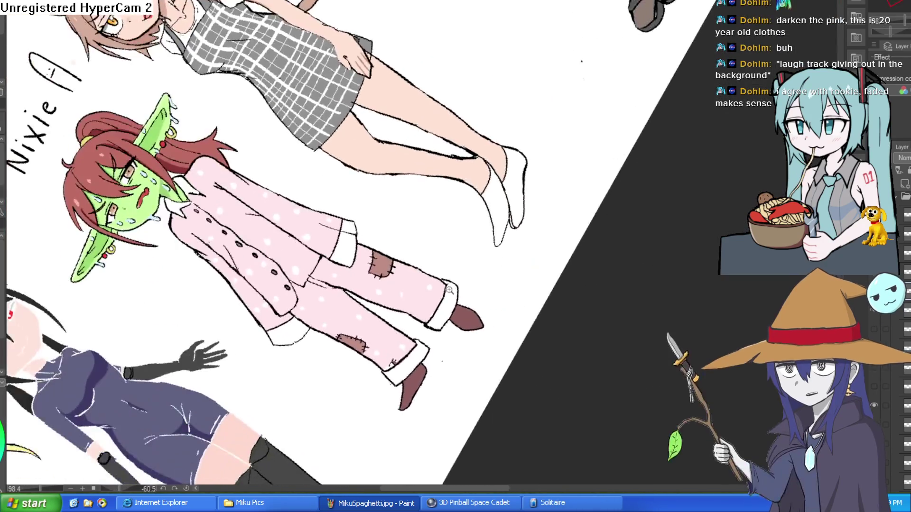
{"action": "scroll", "coordinate": [448, 277], "scroll_direction": "up", "scroll_amount": 5}
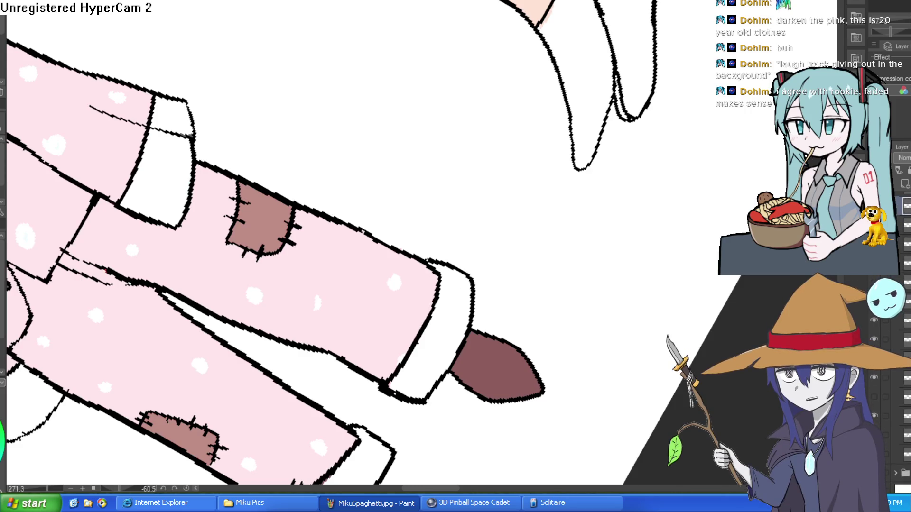
{"action": "mouse_move", "coordinate": [872, 401]}
{"action": "left_mouse_down"}
{"action": "mouse_move", "coordinate": [631, 233]}
{"action": "mouse_move", "coordinate": [577, 202]}
{"action": "mouse_move", "coordinate": [572, 211]}
{"action": "left_mouse_up"}
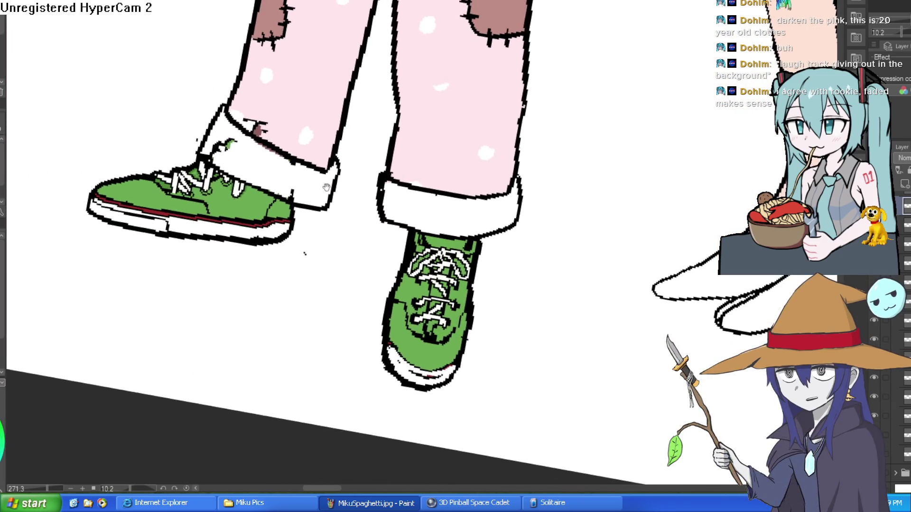
{"action": "scroll", "coordinate": [235, 144], "scroll_direction": "up", "scroll_amount": 2}
{"action": "mouse_move", "coordinate": [200, 171]}
{"action": "left_mouse_down"}
{"action": "mouse_move", "coordinate": [213, 146]}
{"action": "mouse_move", "coordinate": [309, 162]}
{"action": "mouse_move", "coordinate": [290, 156]}
{"action": "mouse_move", "coordinate": [418, 209]}
{"action": "mouse_move", "coordinate": [356, 240]}
{"action": "mouse_move", "coordinate": [318, 225]}
{"action": "left_mouse_up"}
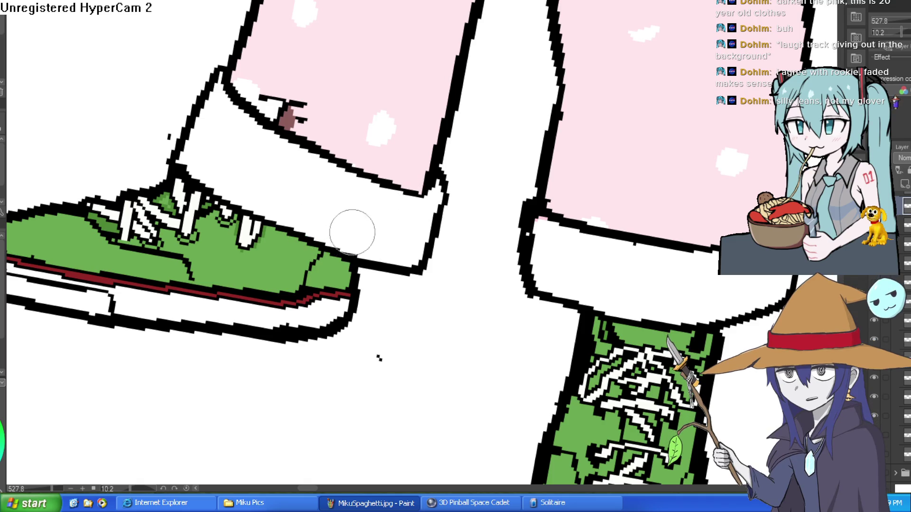
- Eyedrop the pajama pink and cover the brown spot on the left cuff
{"action": "scroll", "coordinate": [350, 230], "scroll_direction": "down", "scroll_amount": 3}
{"action": "scroll", "coordinate": [355, 181], "scroll_direction": "up", "scroll_amount": 4}
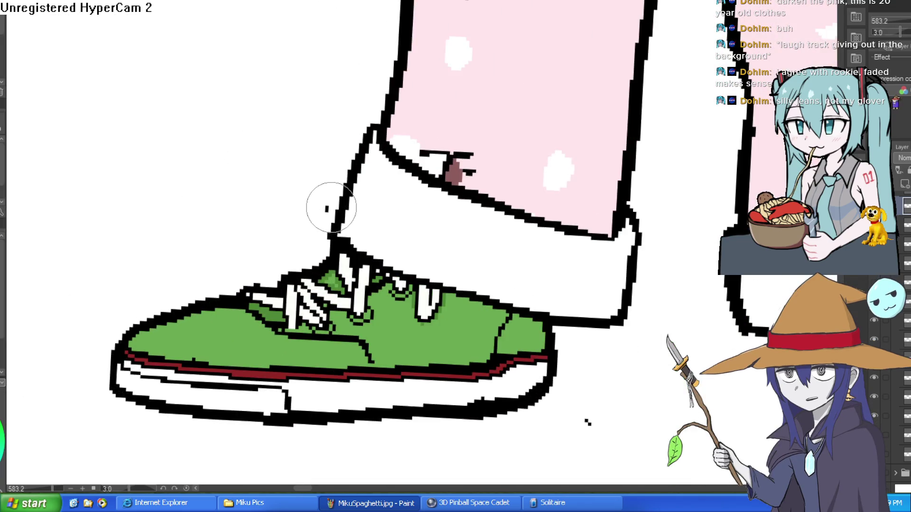
{"action": "left_click", "coordinate": [488, 140], "text": "alt"}
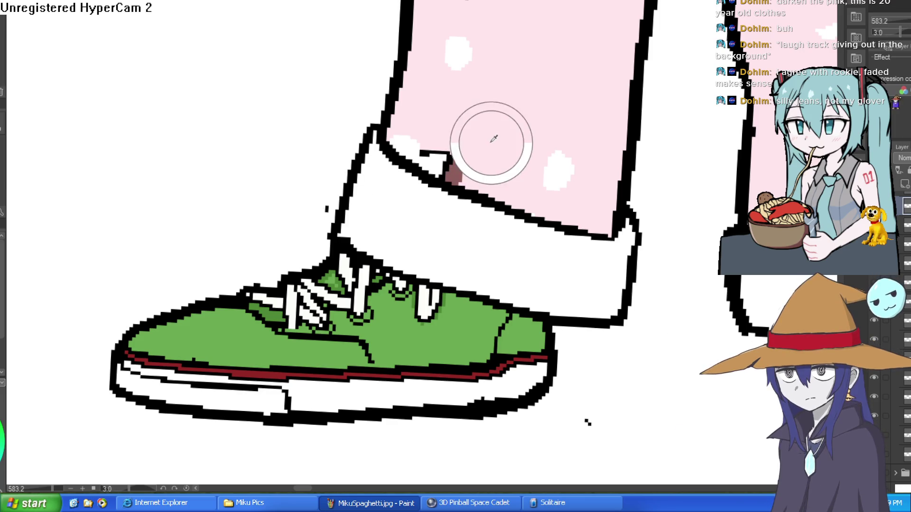
{"action": "mouse_move", "coordinate": [468, 172]}
{"action": "left_mouse_down"}
{"action": "mouse_move", "coordinate": [441, 167]}
{"action": "mouse_move", "coordinate": [437, 147]}
{"action": "mouse_move", "coordinate": [430, 152]}
{"action": "mouse_move", "coordinate": [457, 154]}
{"action": "mouse_move", "coordinate": [471, 167]}
{"action": "left_mouse_up"}
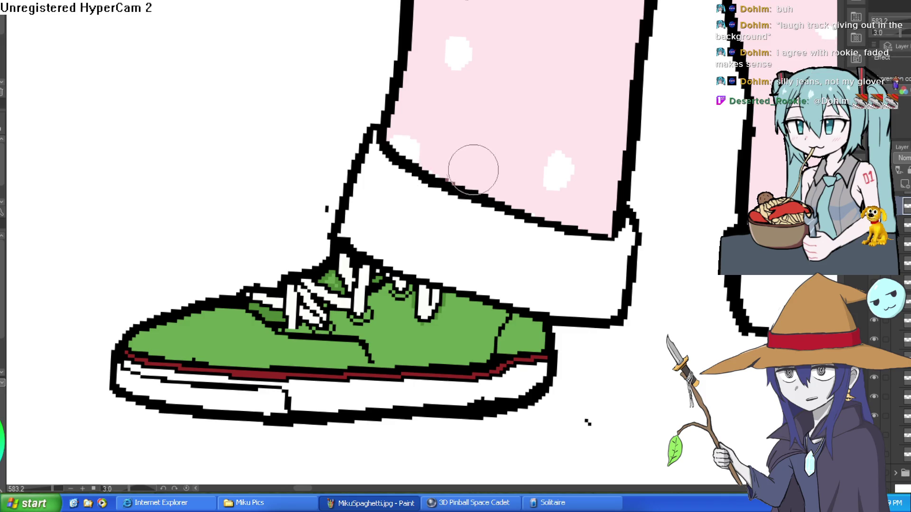
{"action": "scroll", "coordinate": [583, 230], "scroll_direction": "down", "scroll_amount": 6}
{"action": "scroll", "coordinate": [583, 231], "scroll_direction": "down", "scroll_amount": 2}
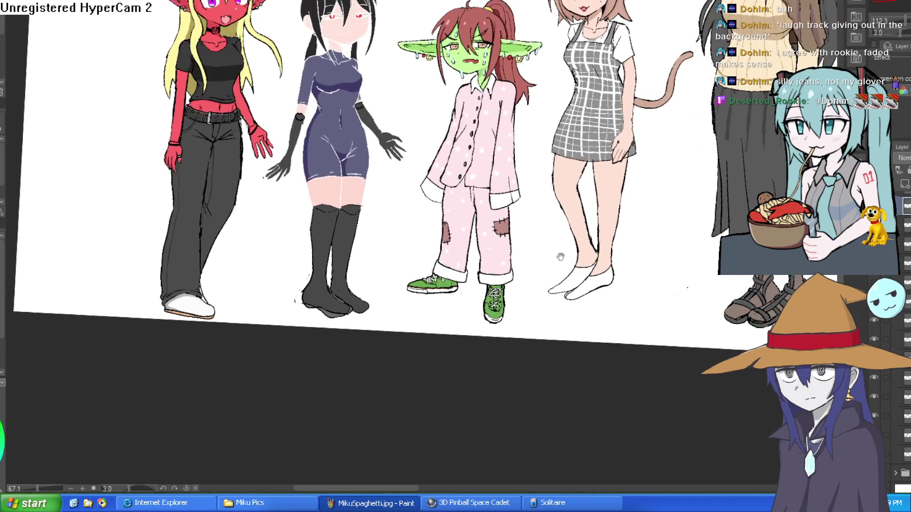
{"action": "left_click_drag", "start_coordinate": [522, 230], "coordinate": [515, 276]}
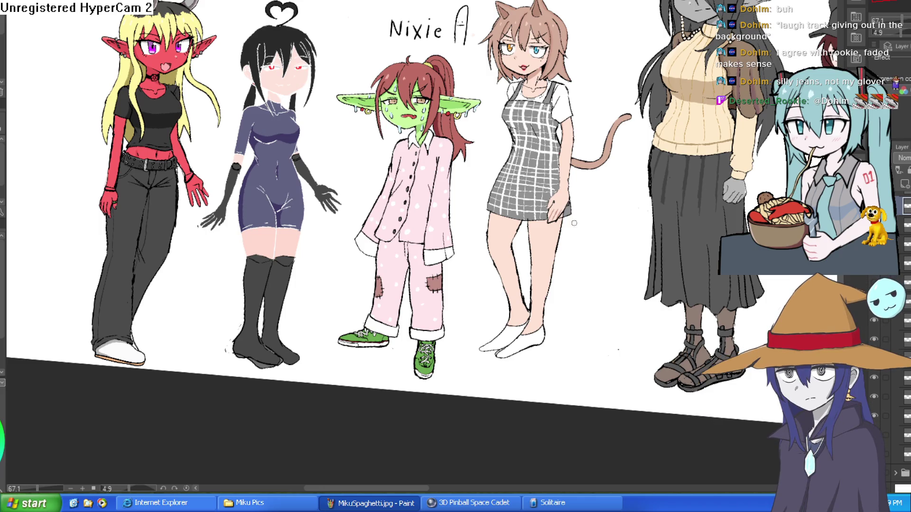
- Hide the sneakers layer so the dark brown pointed shoes show under the white cuffs
{"action": "scroll", "coordinate": [490, 280], "scroll_direction": "down", "scroll_amount": 2}
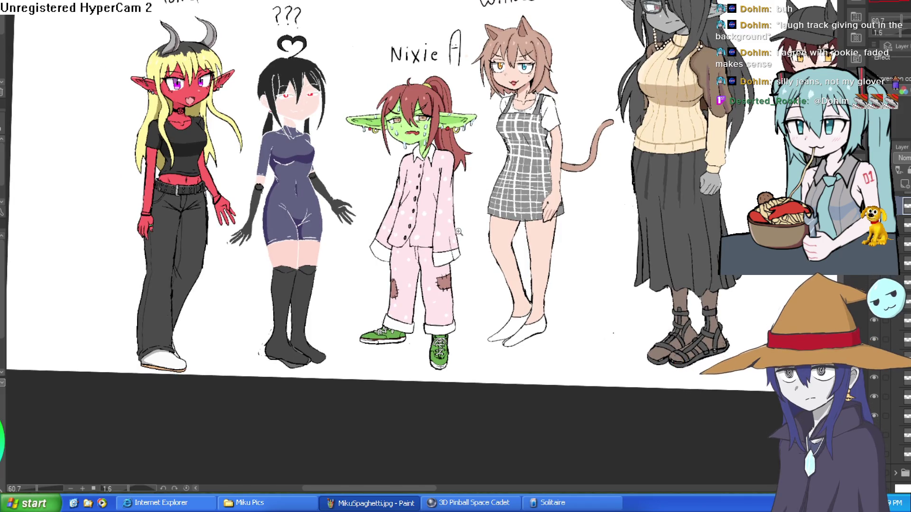
{"action": "scroll", "coordinate": [494, 254], "scroll_direction": "up", "scroll_amount": 3}
{"action": "scroll", "coordinate": [494, 254], "scroll_direction": "down", "scroll_amount": 1}
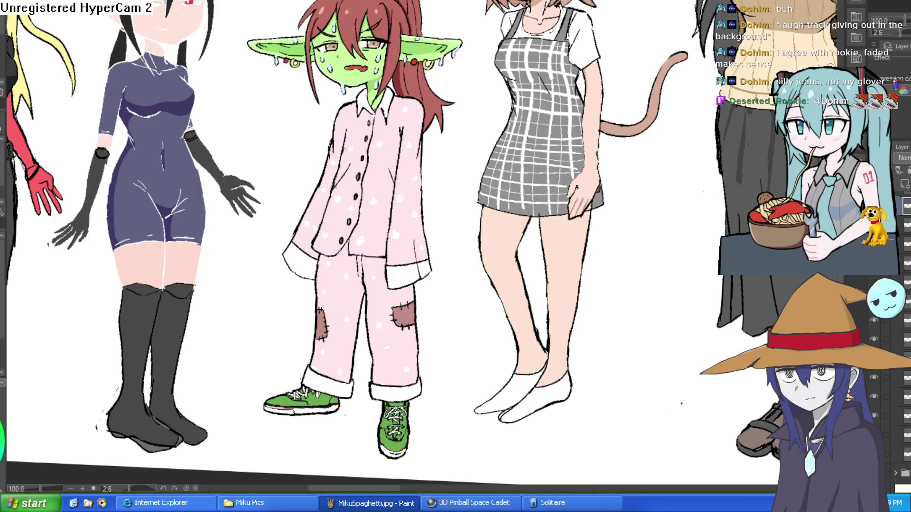
{"action": "scroll", "coordinate": [740, 346], "scroll_direction": "down", "scroll_amount": 2}
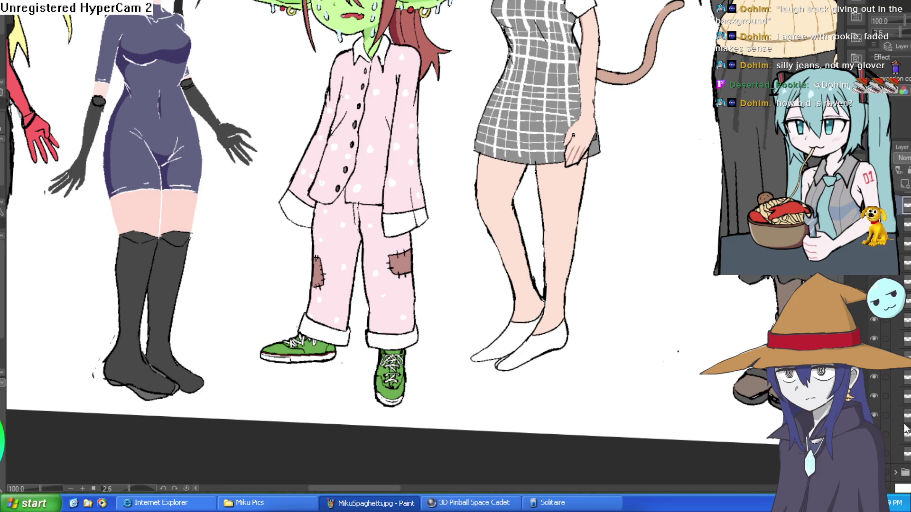
{"action": "left_click", "coordinate": [873, 396]}
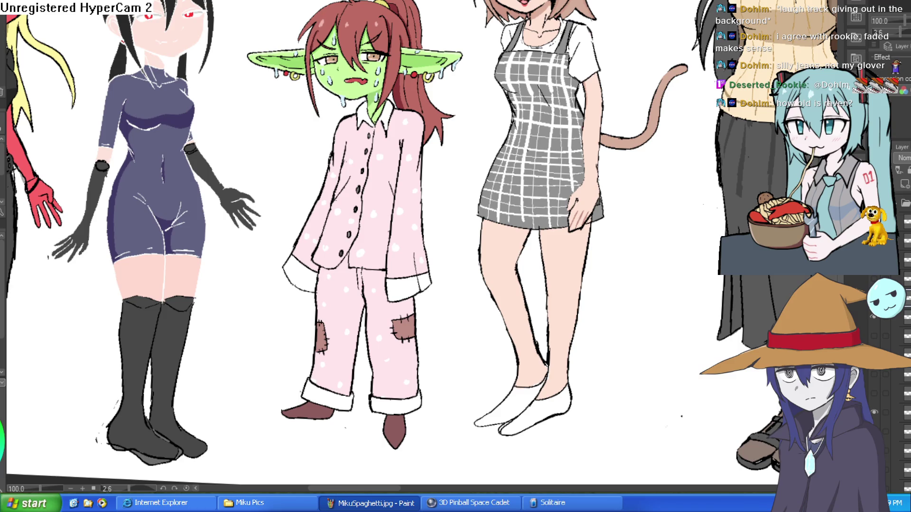
- Zoom in on Nixie's collar, try a fold stroke below it, and undo that stroke
{"action": "key", "text": "ctrl+0"}
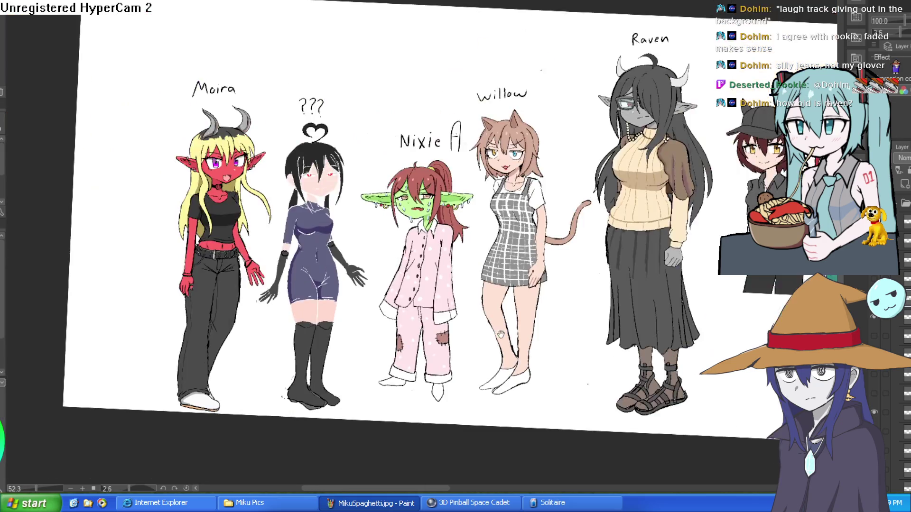
{"action": "scroll", "coordinate": [483, 357], "scroll_direction": "up", "scroll_amount": 3}
{"action": "left_click_drag", "start_coordinate": [483, 357], "coordinate": [466, 326]}
{"action": "scroll", "coordinate": [457, 288], "scroll_direction": "up", "scroll_amount": 2}
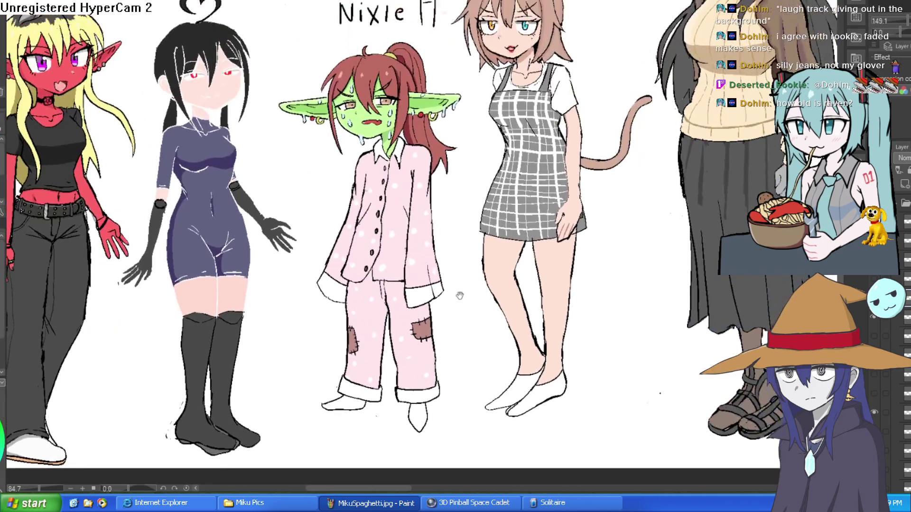
{"action": "scroll", "coordinate": [460, 288], "scroll_direction": "down", "scroll_amount": 2}
{"action": "scroll", "coordinate": [467, 284], "scroll_direction": "up", "scroll_amount": 2}
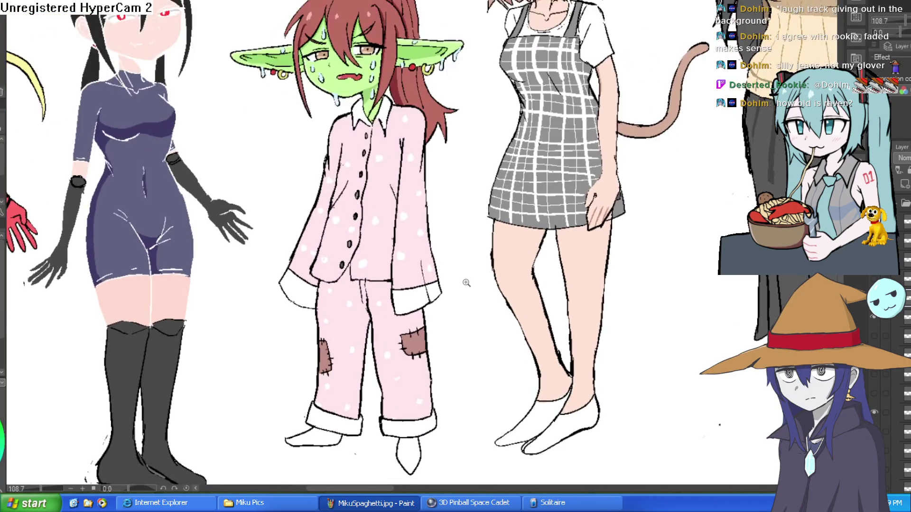
{"action": "scroll", "coordinate": [470, 275], "scroll_direction": "down", "scroll_amount": 1}
{"action": "scroll", "coordinate": [472, 274], "scroll_direction": "up", "scroll_amount": 1}
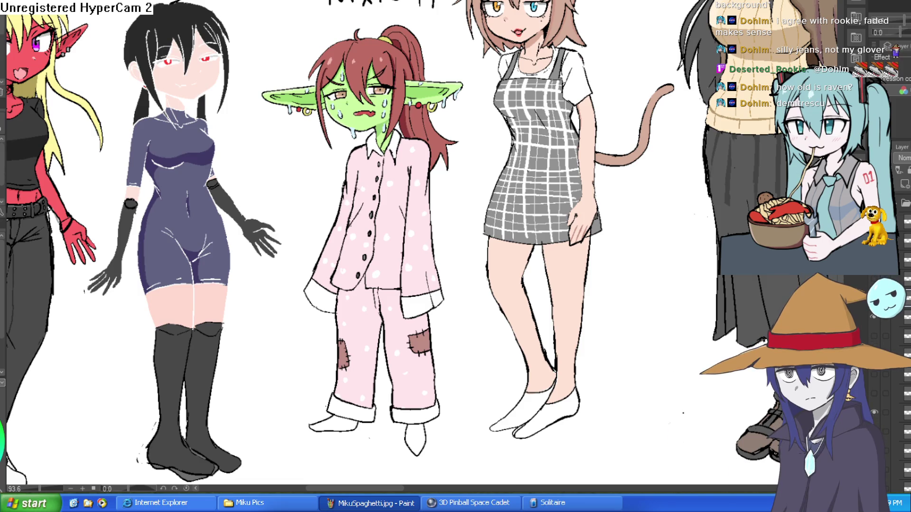
{"action": "scroll", "coordinate": [380, 175], "scroll_direction": "up", "scroll_amount": 5}
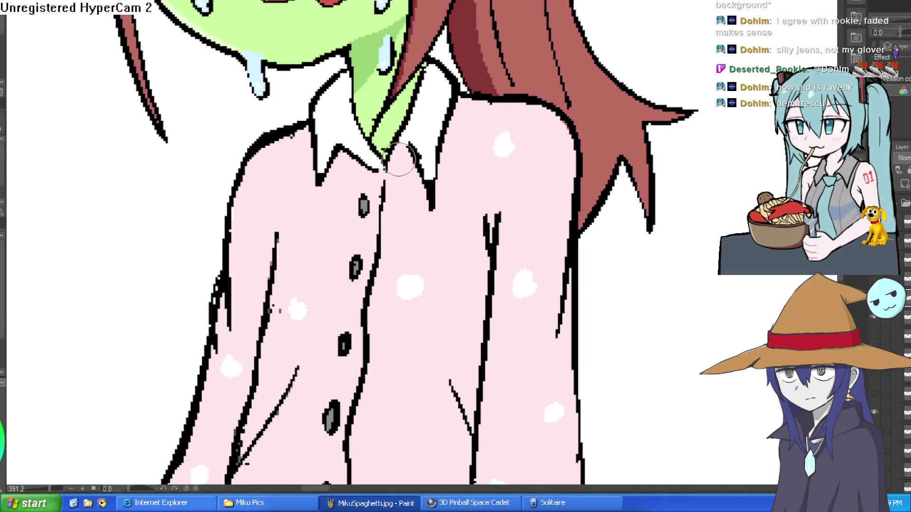
{"action": "left_click_drag", "start_coordinate": [414, 214], "coordinate": [383, 250]}
{"action": "key", "text": "ctrl+z"}
- Draw fold lines down both sides of the collar toward the pajama buttons
{"action": "left_click_drag", "start_coordinate": [408, 143], "coordinate": [386, 251]}
{"action": "mouse_move", "coordinate": [385, 156]}
{"action": "left_mouse_down"}
{"action": "mouse_move", "coordinate": [366, 216]}
{"action": "mouse_move", "coordinate": [379, 258]}
{"action": "left_mouse_up"}
{"action": "scroll", "coordinate": [390, 188], "scroll_direction": "down", "scroll_amount": 6}
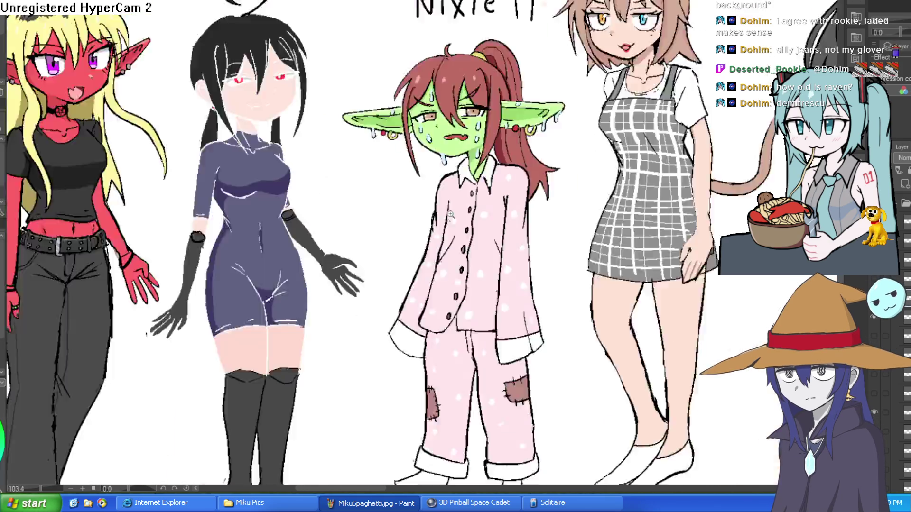
{"action": "scroll", "coordinate": [489, 194], "scroll_direction": "up", "scroll_amount": 3}
{"action": "scroll", "coordinate": [489, 194], "scroll_direction": "down", "scroll_amount": 4}
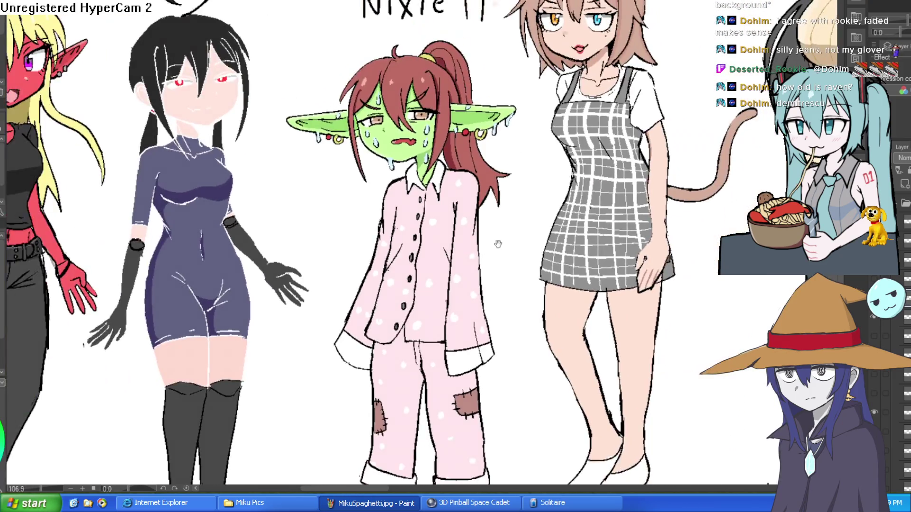
{"action": "scroll", "coordinate": [526, 234], "scroll_direction": "up", "scroll_amount": 2}
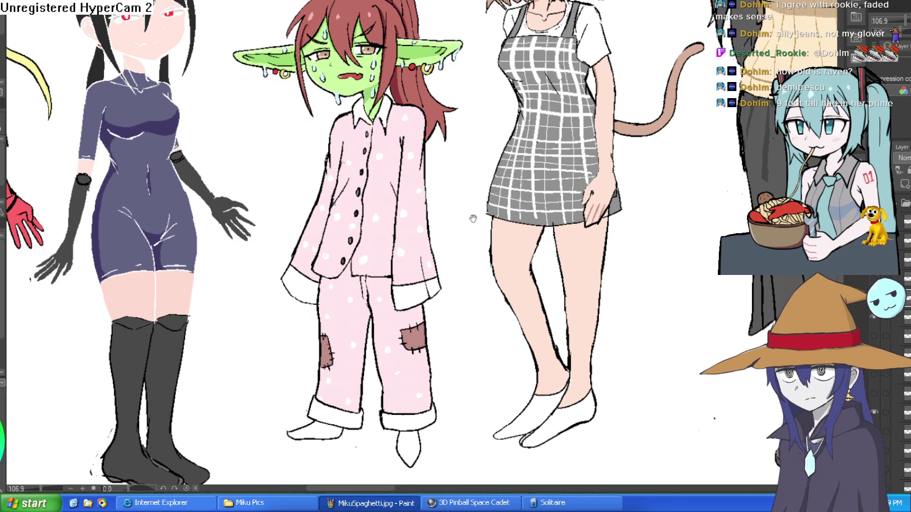
{"action": "scroll", "coordinate": [476, 213], "scroll_direction": "down", "scroll_amount": 2}
- Ink a crease along the left pajama pant leg
{"action": "scroll", "coordinate": [335, 252], "scroll_direction": "up", "scroll_amount": 6}
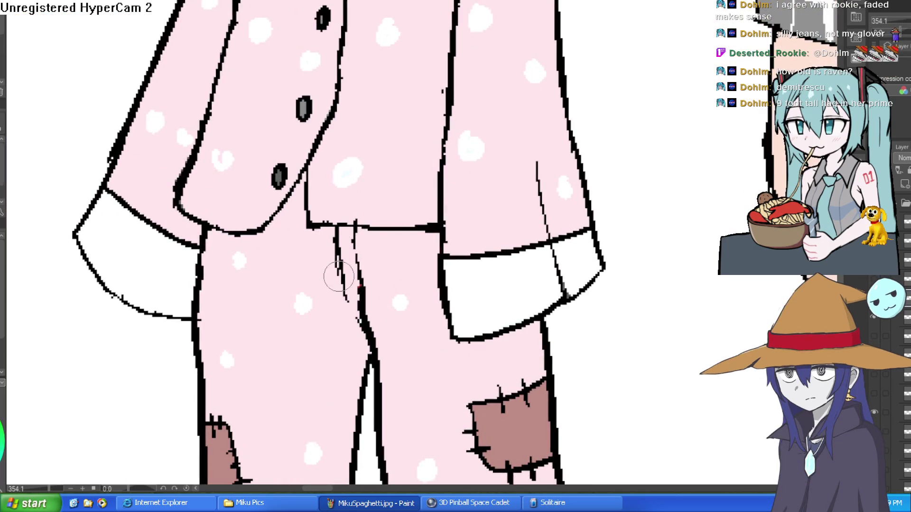
{"action": "left_click_drag", "start_coordinate": [337, 266], "coordinate": [358, 315]}
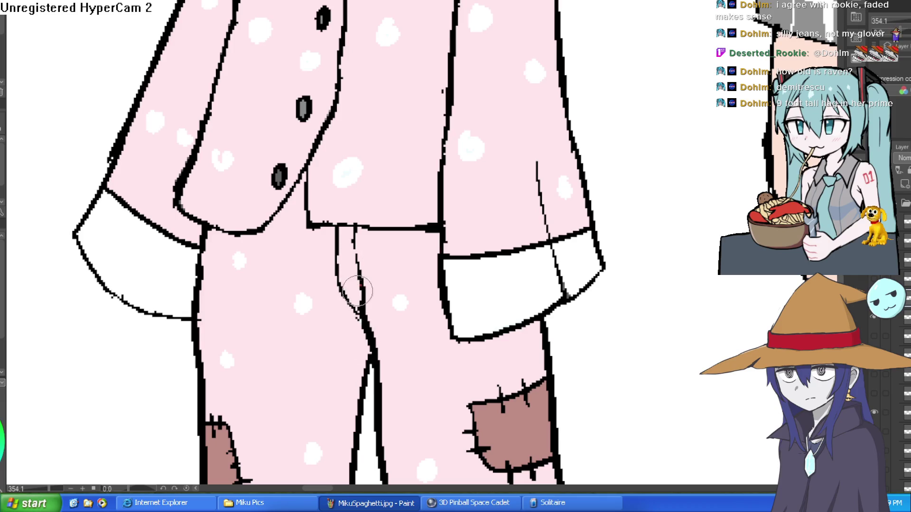
{"action": "scroll", "coordinate": [413, 242], "scroll_direction": "down", "scroll_amount": 5}
{"action": "scroll", "coordinate": [416, 244], "scroll_direction": "down", "scroll_amount": 2}
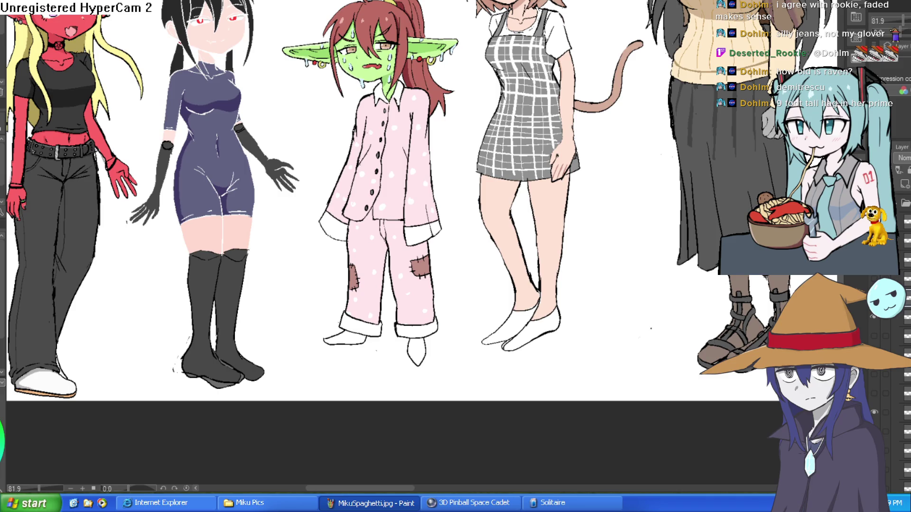
- Draw a fold line down to the crotch seam plus short folds branching from it
{"action": "scroll", "coordinate": [379, 214], "scroll_direction": "up", "scroll_amount": 8}
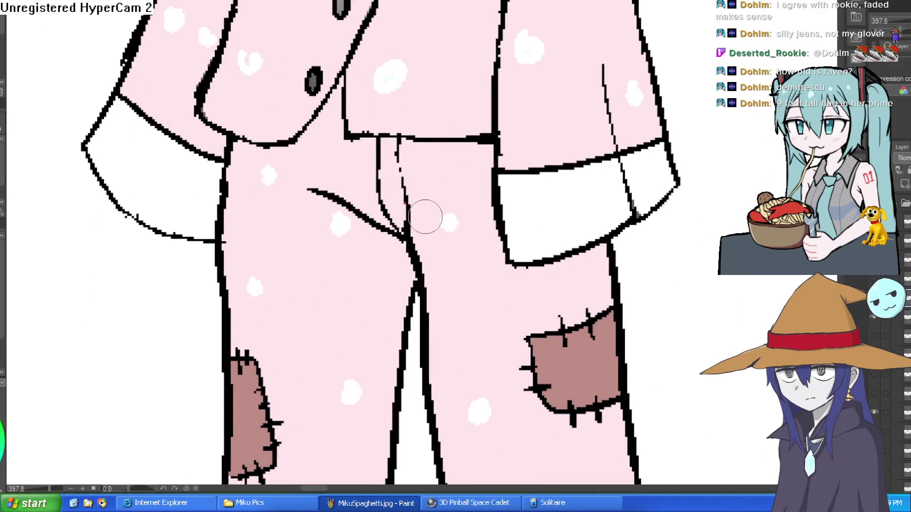
{"action": "left_click_drag", "start_coordinate": [401, 238], "coordinate": [332, 193]}
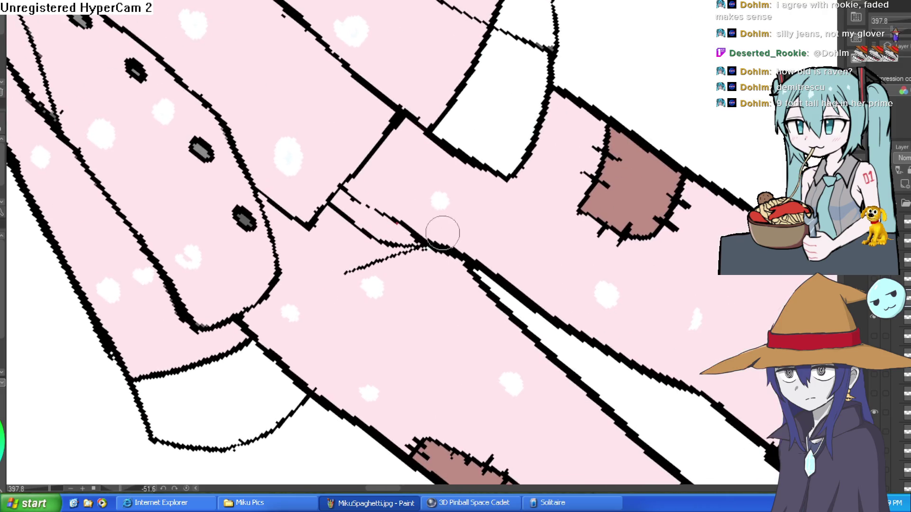
{"action": "mouse_move", "coordinate": [413, 249]}
{"action": "left_mouse_down"}
{"action": "mouse_move", "coordinate": [451, 205]}
{"action": "mouse_move", "coordinate": [496, 211]}
{"action": "left_mouse_up"}
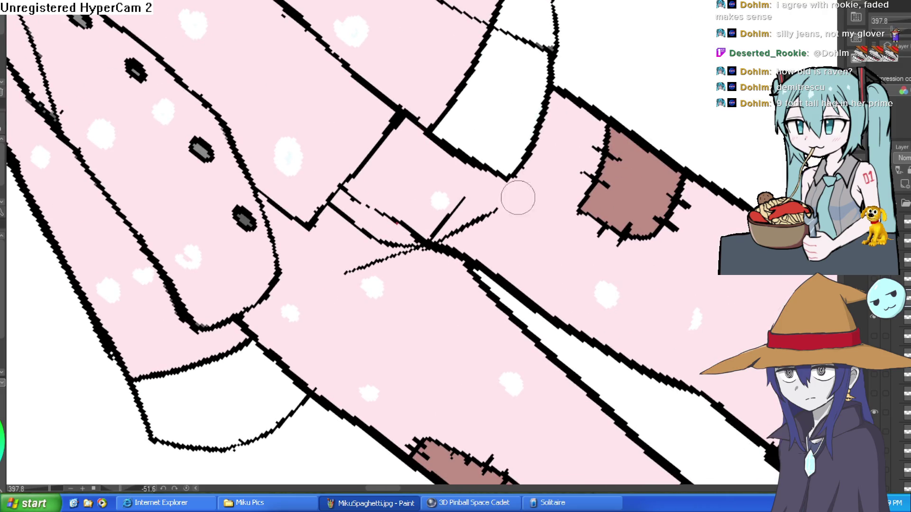
{"action": "scroll", "coordinate": [539, 302], "scroll_direction": "down", "scroll_amount": 3}
{"action": "left_click_drag", "start_coordinate": [389, 223], "coordinate": [441, 138]}
{"action": "scroll", "coordinate": [360, 68], "scroll_direction": "down", "scroll_amount": 5}
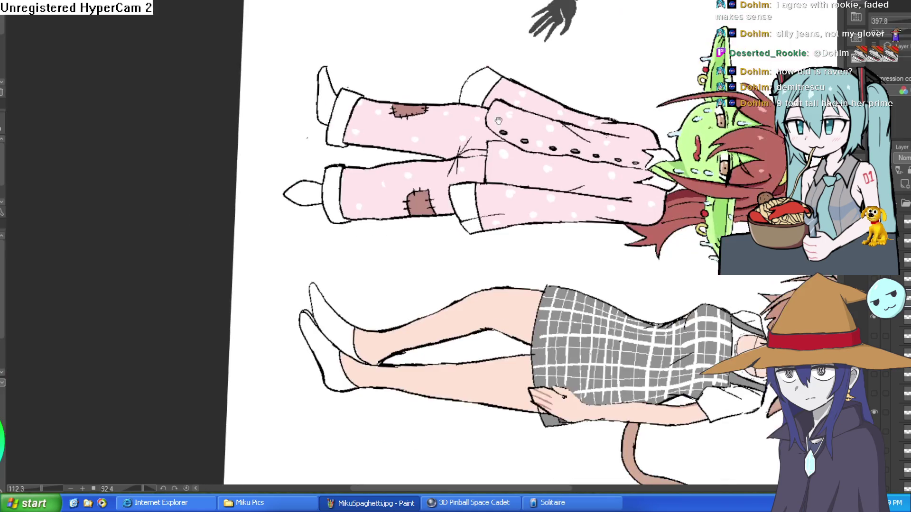
{"action": "scroll", "coordinate": [359, 68], "scroll_direction": "up", "scroll_amount": 4}
- Add a short line on the pajama top, then undo it and part of the diagonal fold
{"action": "left_click_drag", "start_coordinate": [443, 107], "coordinate": [379, 162]}
{"action": "scroll", "coordinate": [375, 175], "scroll_direction": "up", "scroll_amount": 10}
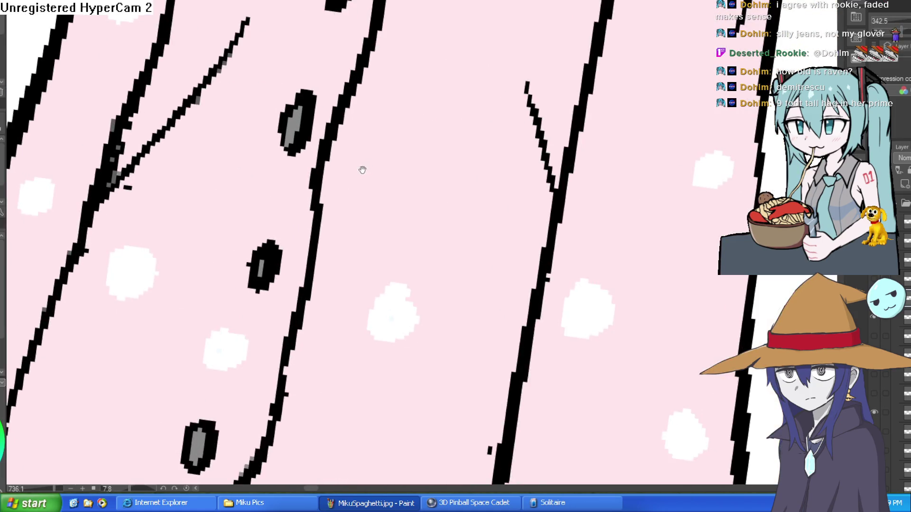
{"action": "scroll", "coordinate": [362, 170], "scroll_direction": "down", "scroll_amount": 5}
{"action": "left_click_drag", "start_coordinate": [438, 148], "coordinate": [446, 182]}
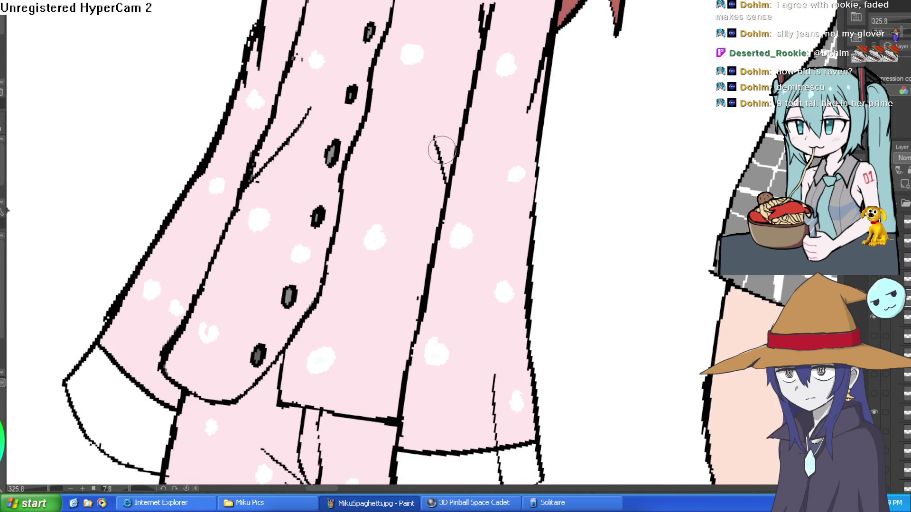
{"action": "key", "text": "ctrl+z"}
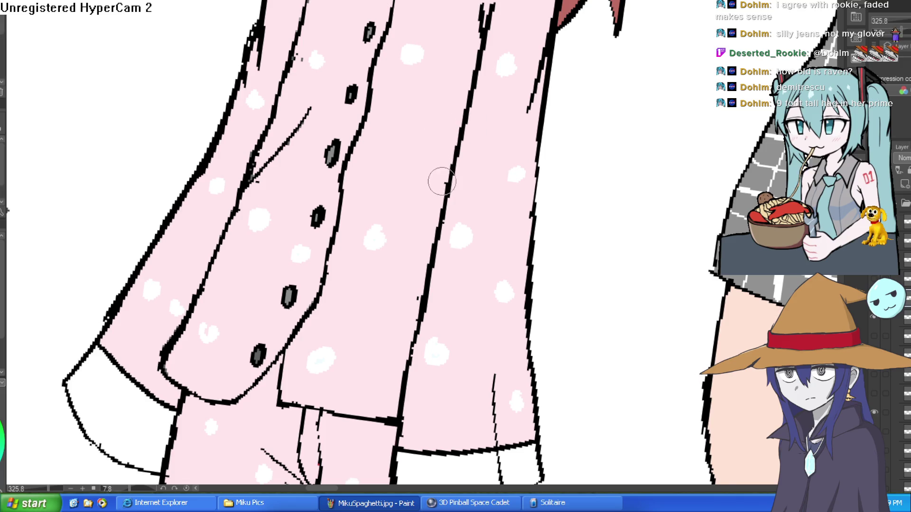
{"action": "key", "text": "ctrl+z"}
{"action": "key", "text": "ctrl+z"}
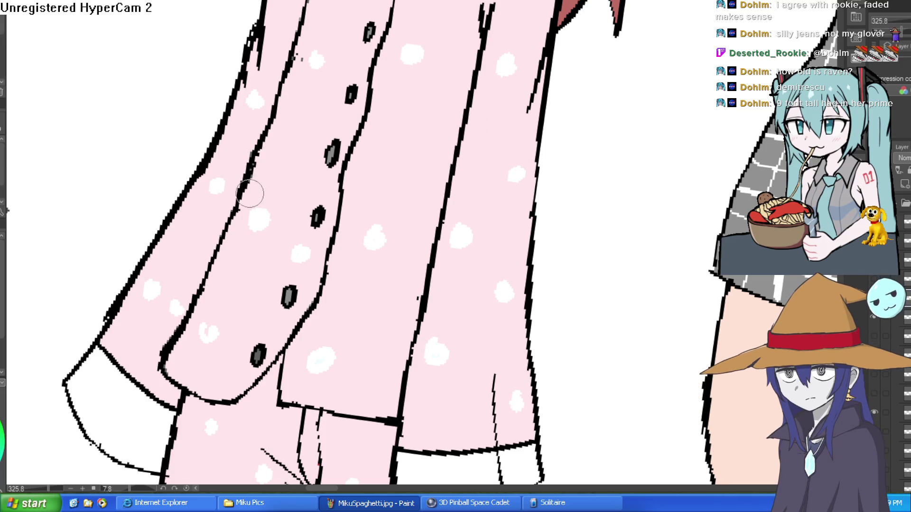
- Draw fold lines on the shoulder and beside the collar's left side
{"action": "left_click_drag", "start_coordinate": [297, 61], "coordinate": [260, 154]}
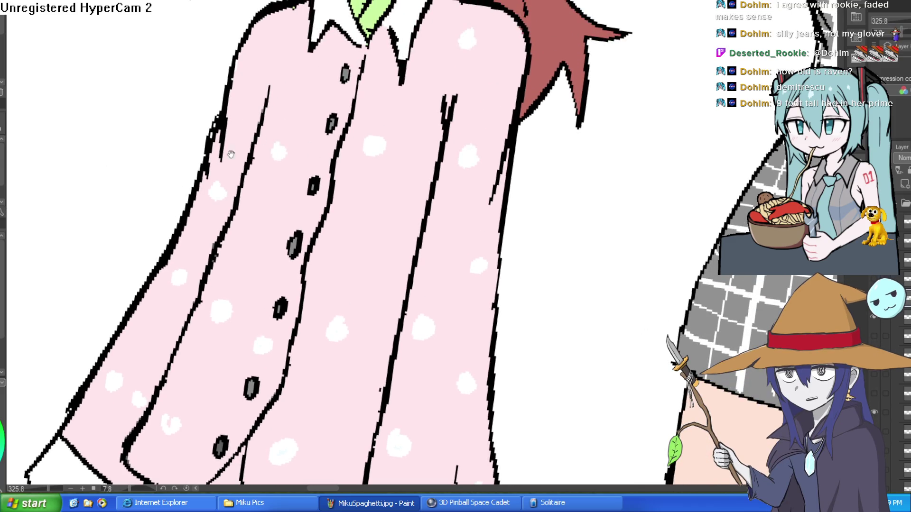
{"action": "left_click_drag", "start_coordinate": [453, 97], "coordinate": [504, 25]}
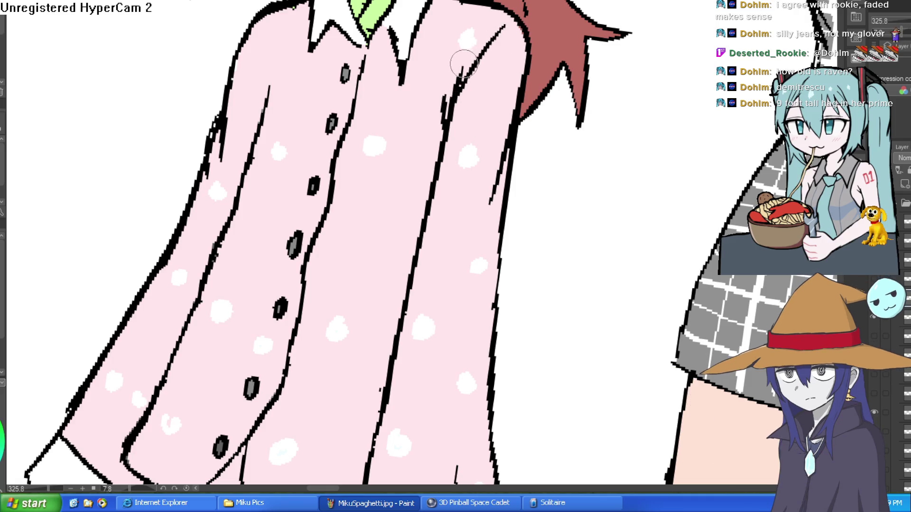
{"action": "left_click_drag", "start_coordinate": [286, 51], "coordinate": [278, 9]}
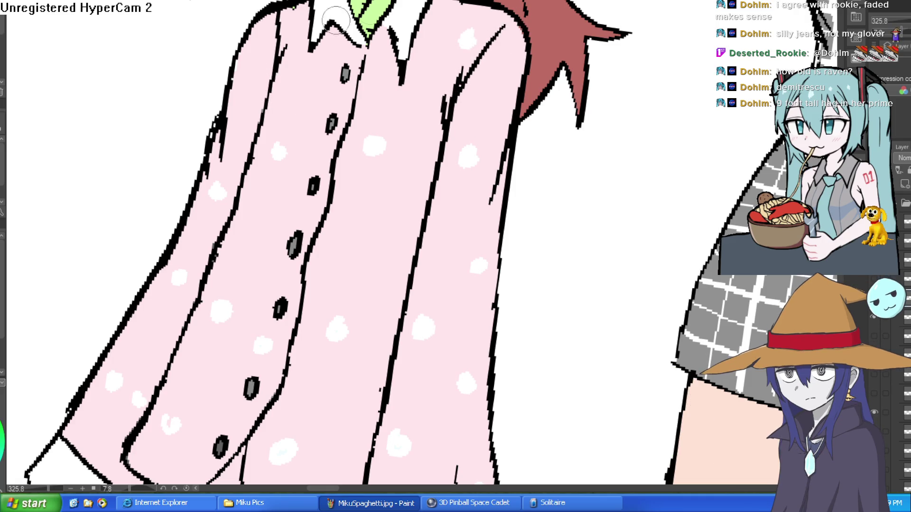
{"action": "scroll", "coordinate": [325, 22], "scroll_direction": "down", "scroll_amount": 3}
{"action": "scroll", "coordinate": [405, 129], "scroll_direction": "up", "scroll_amount": 4}
{"action": "scroll", "coordinate": [405, 130], "scroll_direction": "down", "scroll_amount": 4}
{"action": "scroll", "coordinate": [454, 185], "scroll_direction": "up", "scroll_amount": 3}
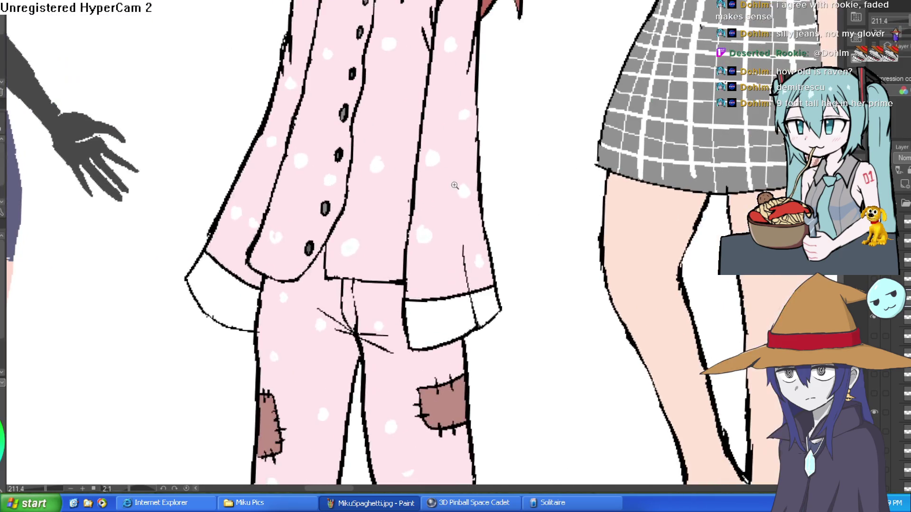
{"action": "scroll", "coordinate": [453, 184], "scroll_direction": "down", "scroll_amount": 1}
{"action": "key", "text": "e"}
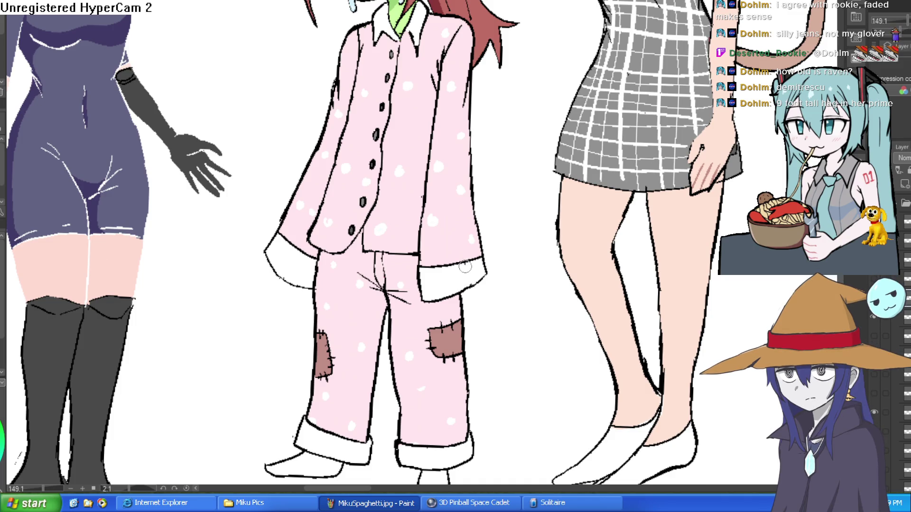
{"action": "scroll", "coordinate": [512, 251], "scroll_direction": "down", "scroll_amount": 4}
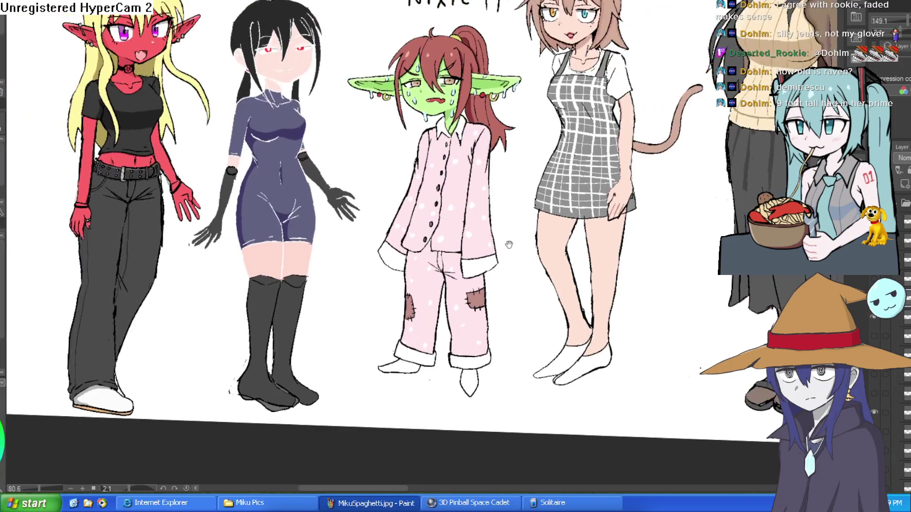
{"action": "left_click_drag", "start_coordinate": [505, 225], "coordinate": [491, 198]}
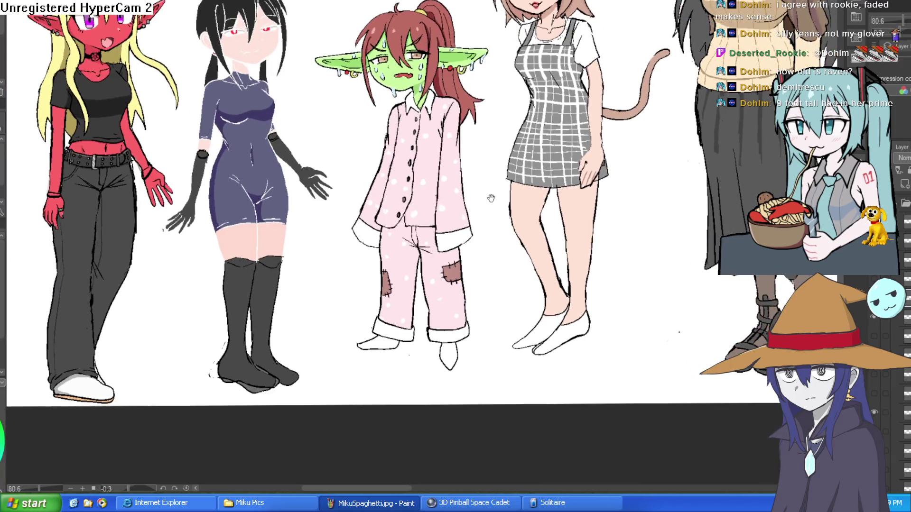
{"action": "left_click", "coordinate": [458, 135]}
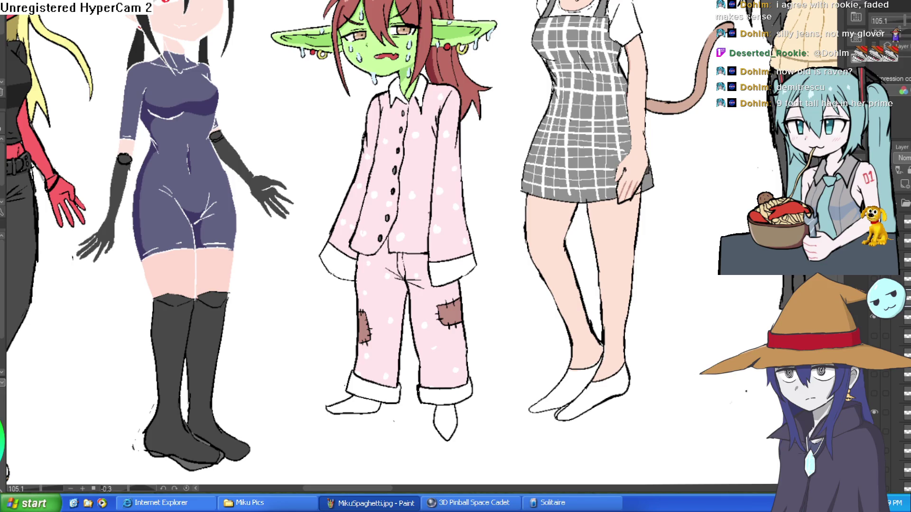
{"action": "left_click", "coordinate": [901, 159]}
{"action": "left_click", "coordinate": [901, 159]}
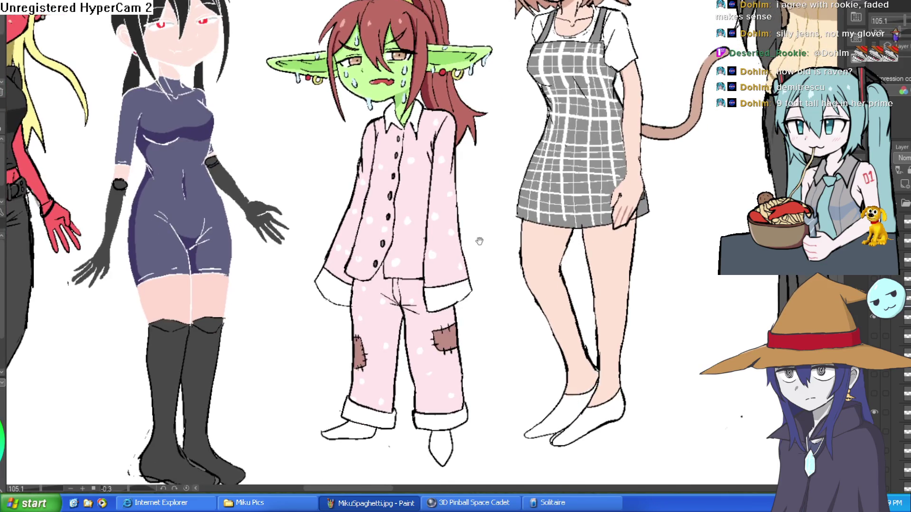
{"action": "left_click_drag", "start_coordinate": [479, 241], "coordinate": [480, 236]}
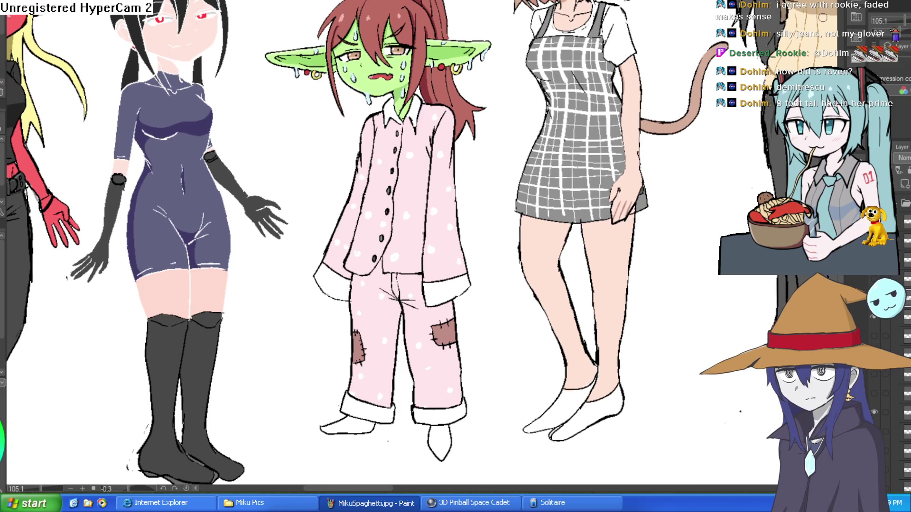
{"action": "scroll", "coordinate": [434, 205], "scroll_direction": "down", "scroll_amount": 5}
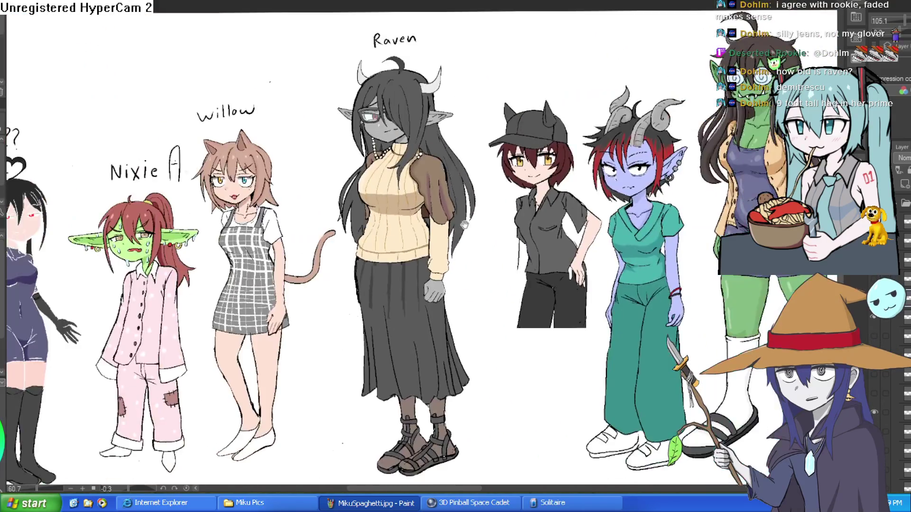
{"action": "scroll", "coordinate": [434, 205], "scroll_direction": "up", "scroll_amount": 3}
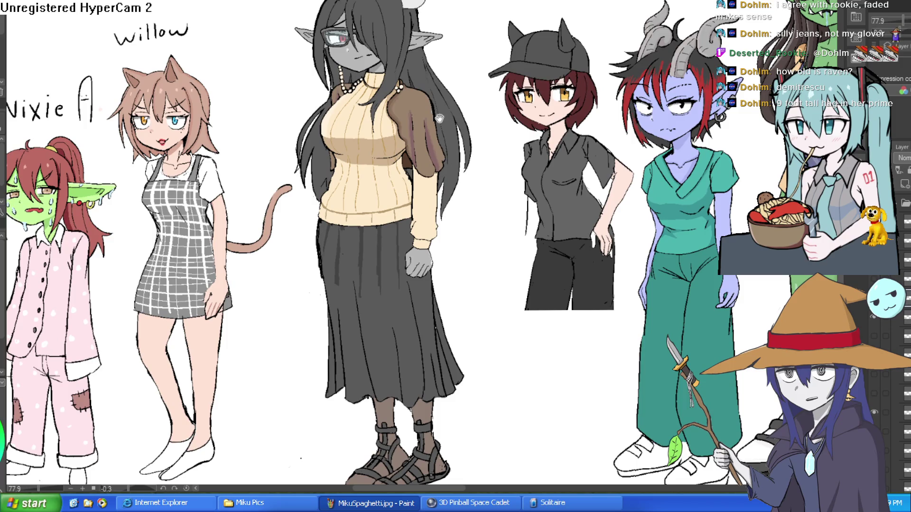
{"action": "scroll", "coordinate": [446, 118], "scroll_direction": "up", "scroll_amount": 2}
{"action": "scroll", "coordinate": [456, 113], "scroll_direction": "down", "scroll_amount": 3}
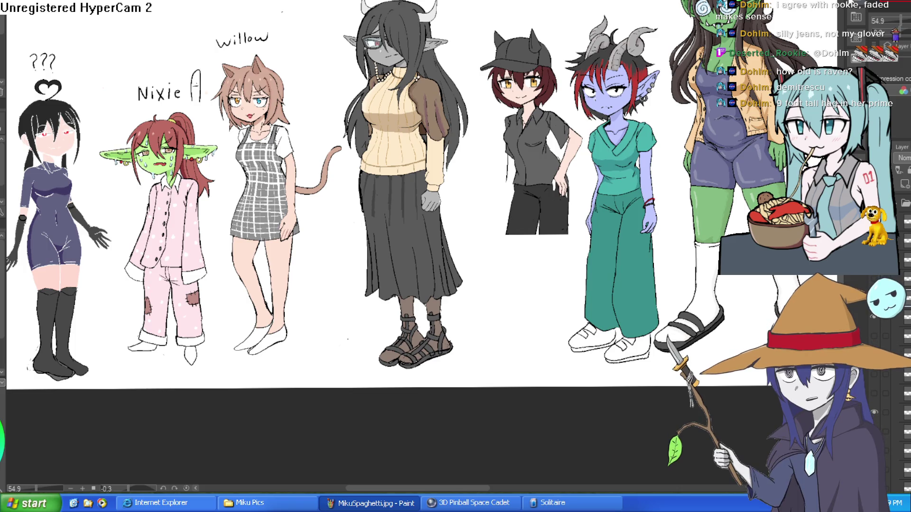
{"action": "scroll", "coordinate": [421, 242], "scroll_direction": "right", "scroll_amount": 10}
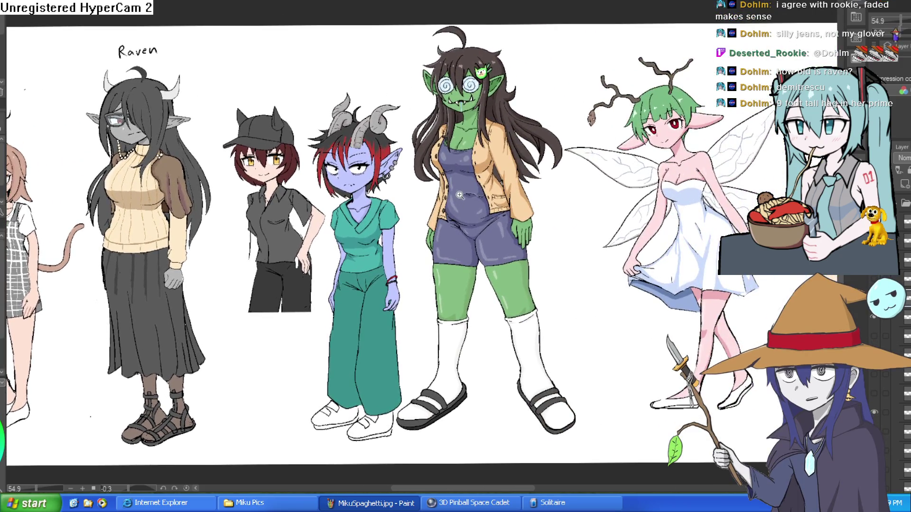
{"action": "mouse_move", "coordinate": [459, 195]}
{"action": "left_mouse_down"}
{"action": "mouse_move", "coordinate": [474, 199]}
{"action": "mouse_move", "coordinate": [270, 233]}
{"action": "mouse_move", "coordinate": [436, 160]}
{"action": "left_mouse_up"}
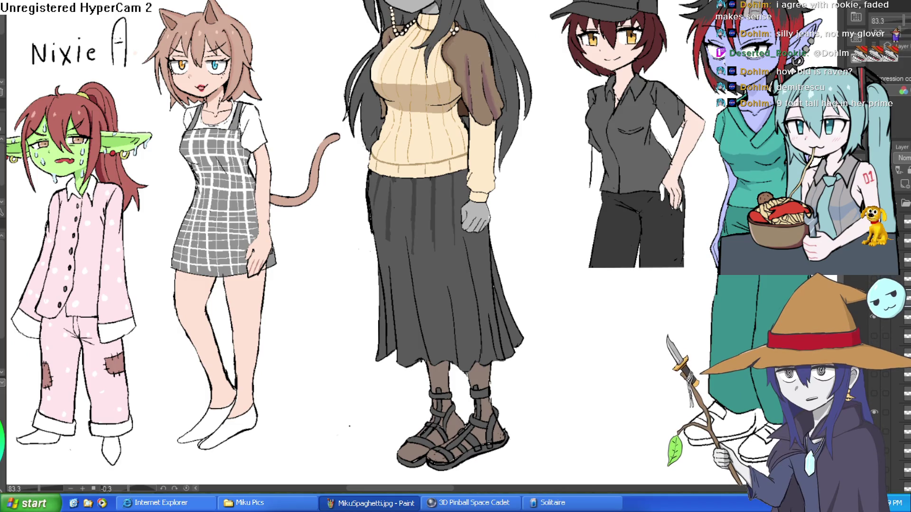
{"action": "left_click_drag", "start_coordinate": [364, 193], "coordinate": [533, 159]}
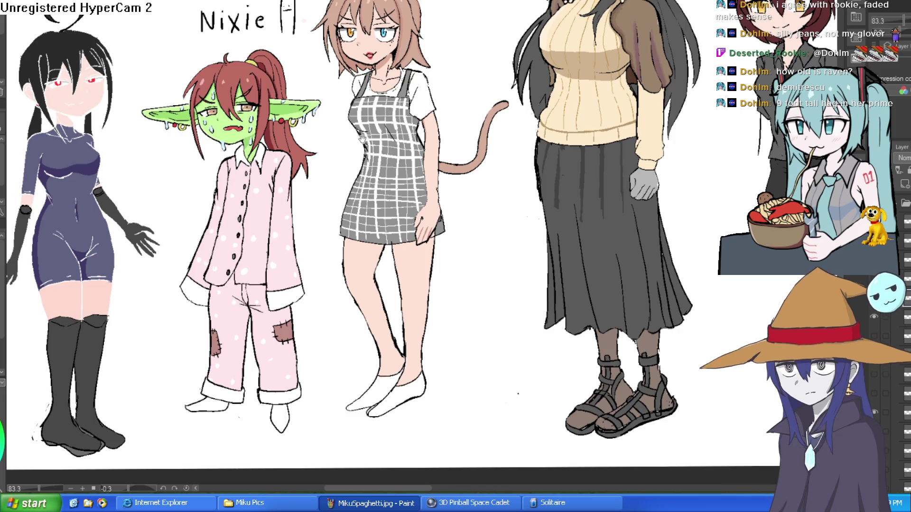
{"action": "left_click_drag", "start_coordinate": [363, 136], "coordinate": [367, 157]}
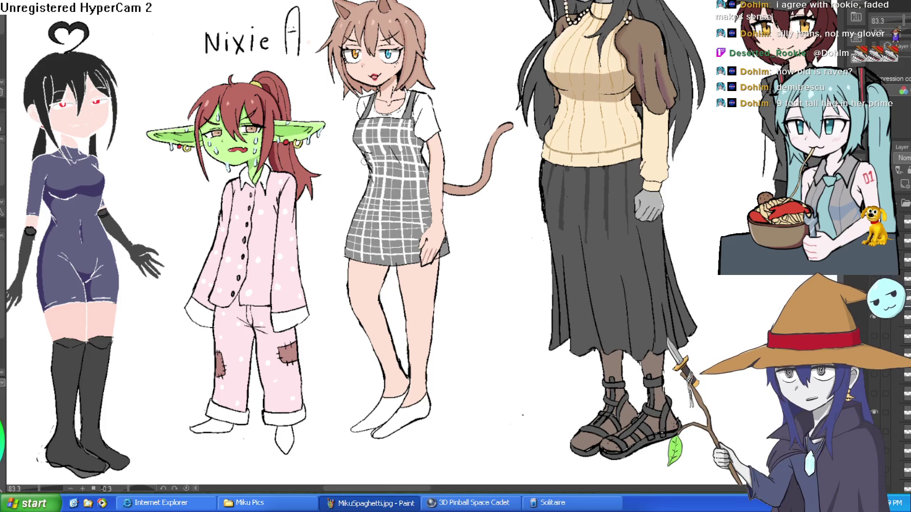
{"action": "mouse_move", "coordinate": [326, 212]}
{"action": "left_mouse_down"}
{"action": "mouse_move", "coordinate": [346, 169]}
{"action": "mouse_move", "coordinate": [358, 169]}
{"action": "left_mouse_up"}
{"action": "scroll", "coordinate": [358, 169], "scroll_direction": "up", "scroll_amount": 4}
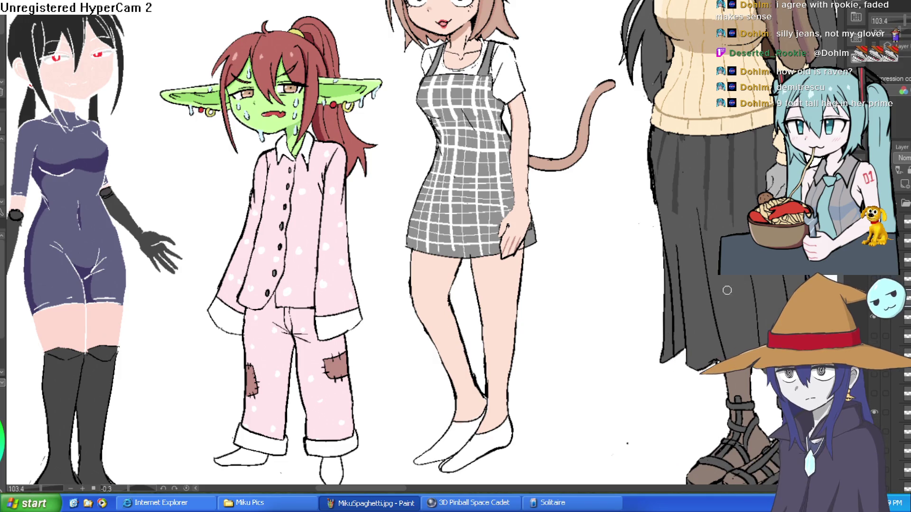
- Toggle between the grey sweater outfit and the pink pajamas using Ctrl+Y and Ctrl+Z
{"action": "key", "text": "ctrl+y"}
{"action": "key", "text": "ctrl+z"}
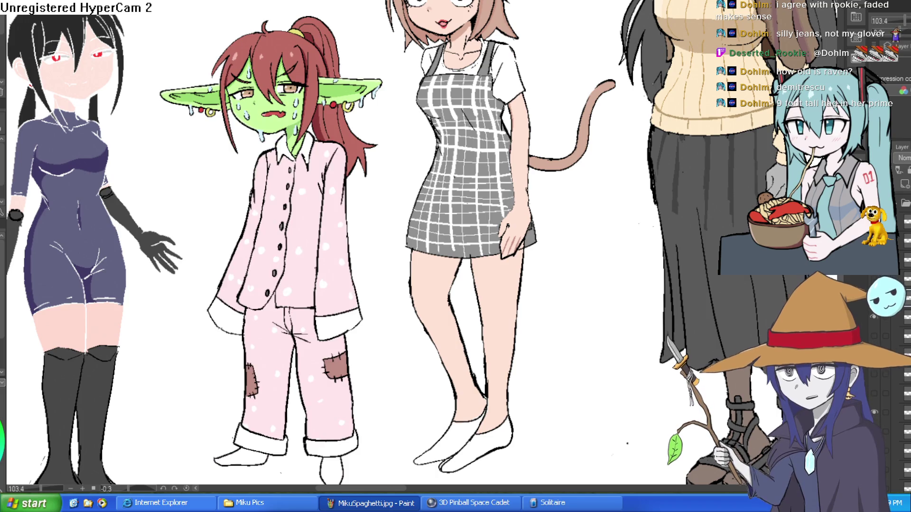
{"action": "key", "text": "ctrl+y"}
{"action": "key", "text": "ctrl+z"}
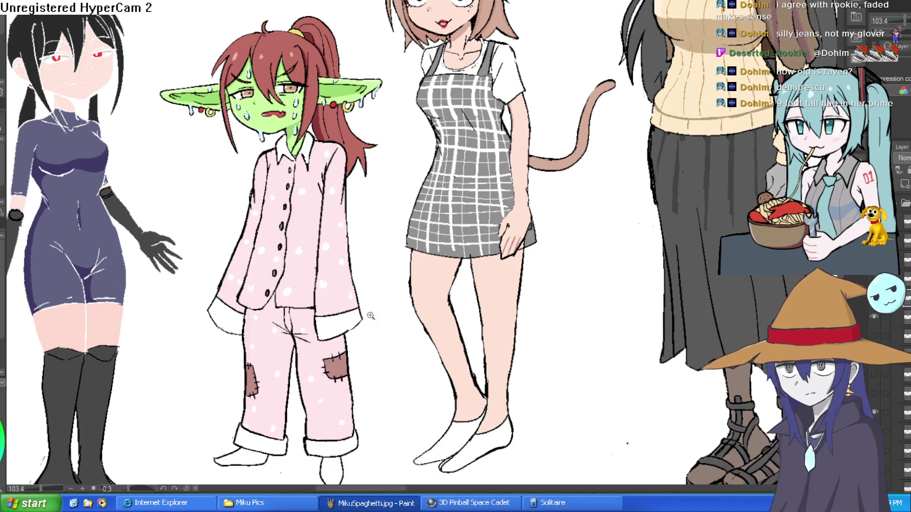
- Draw dark fold shadows on the grey sweater at its hem and the tights
{"action": "scroll", "coordinate": [299, 318], "scroll_direction": "up", "scroll_amount": 2}
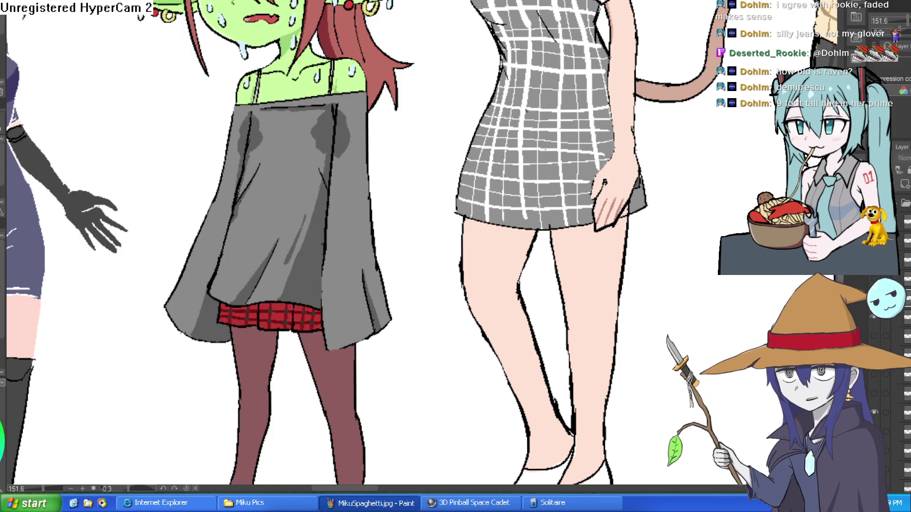
{"action": "left_click_drag", "start_coordinate": [469, 358], "coordinate": [437, 309]}
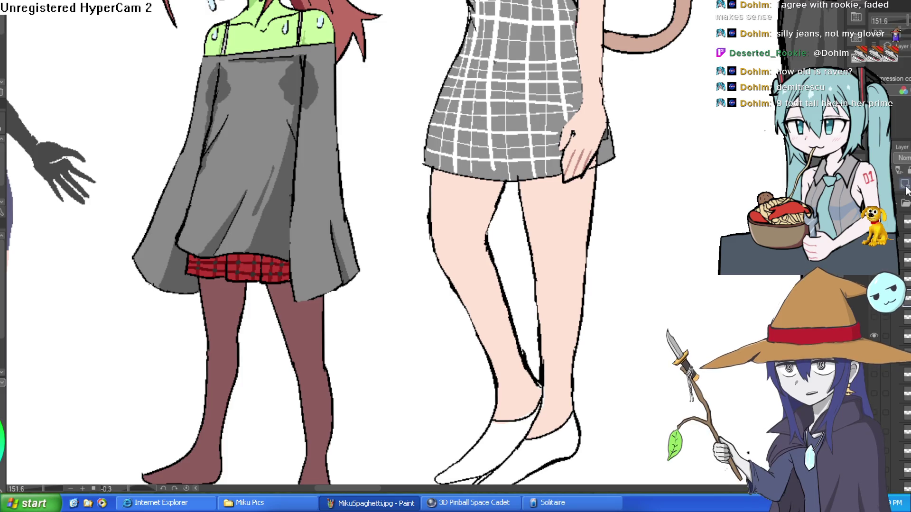
{"action": "scroll", "coordinate": [376, 172], "scroll_direction": "down", "scroll_amount": 2}
{"action": "left_click_drag", "start_coordinate": [377, 172], "coordinate": [373, 145]}
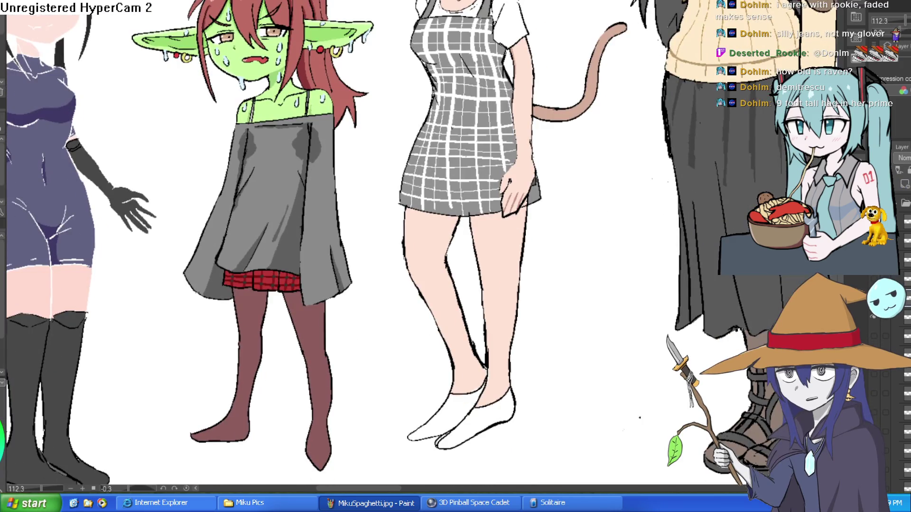
{"action": "left_click_drag", "start_coordinate": [249, 243], "coordinate": [273, 264]}
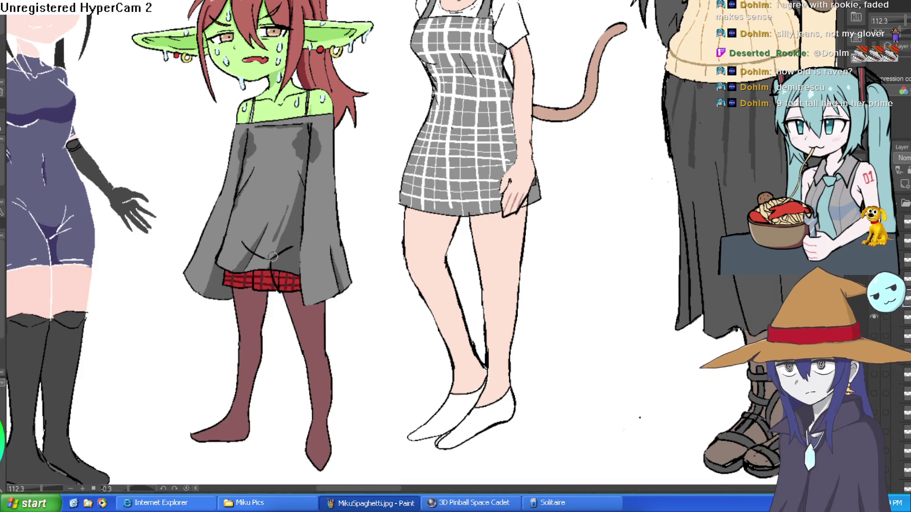
{"action": "left_click_drag", "start_coordinate": [273, 253], "coordinate": [265, 295]}
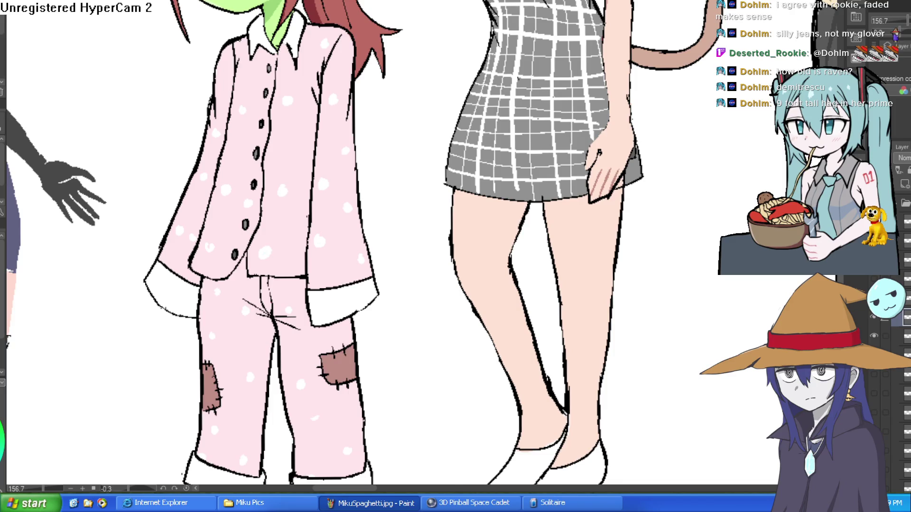
- Compare the pajama layer against the sweater, then draw a hem line across the pajama top
{"action": "left_click", "coordinate": [872, 335]}
{"action": "left_click", "coordinate": [873, 336]}
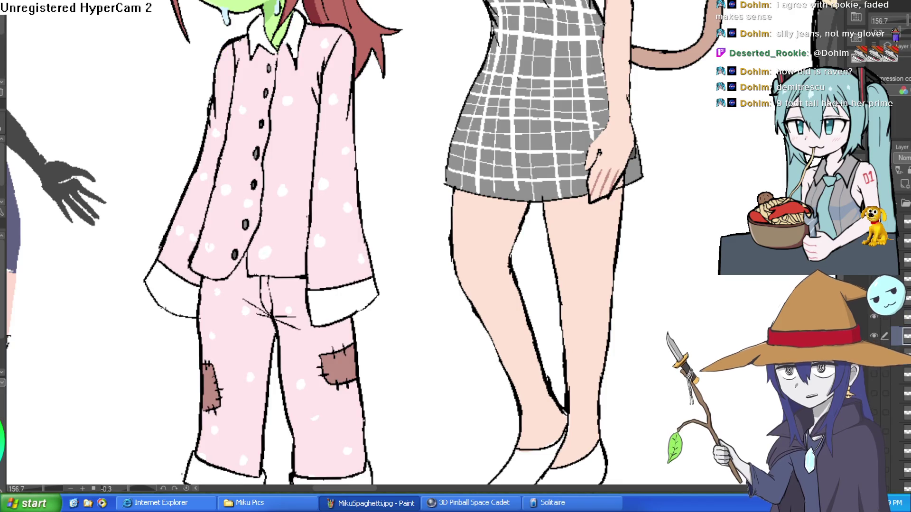
{"action": "left_click", "coordinate": [873, 336]}
{"action": "left_click", "coordinate": [872, 336]}
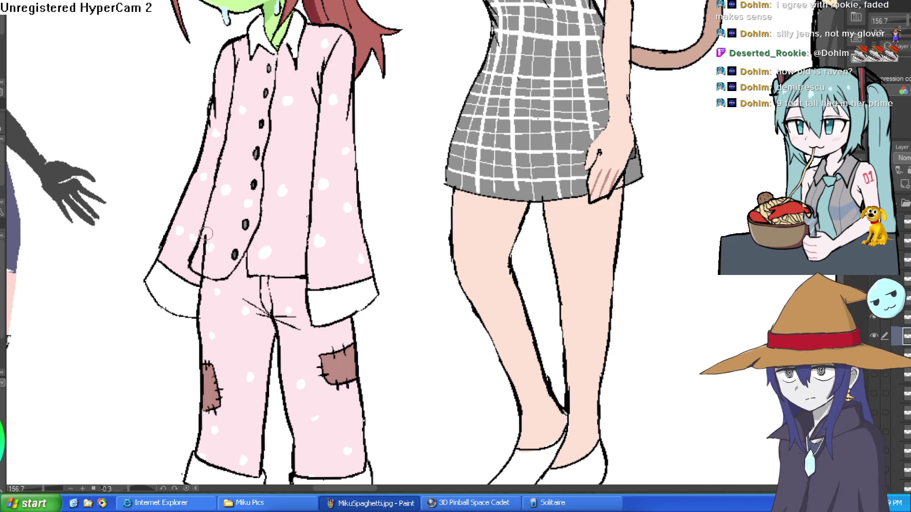
{"action": "left_click_drag", "start_coordinate": [204, 232], "coordinate": [308, 235]}
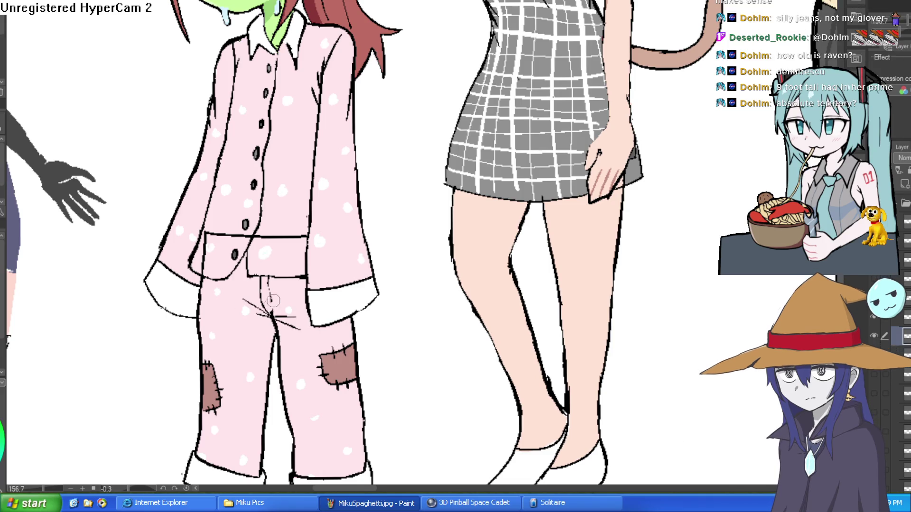
- Erase the stray strokes by the crotch, the short vertical pant line and part of the old waistband
{"action": "left_click_drag", "start_coordinate": [270, 318], "coordinate": [297, 331]}
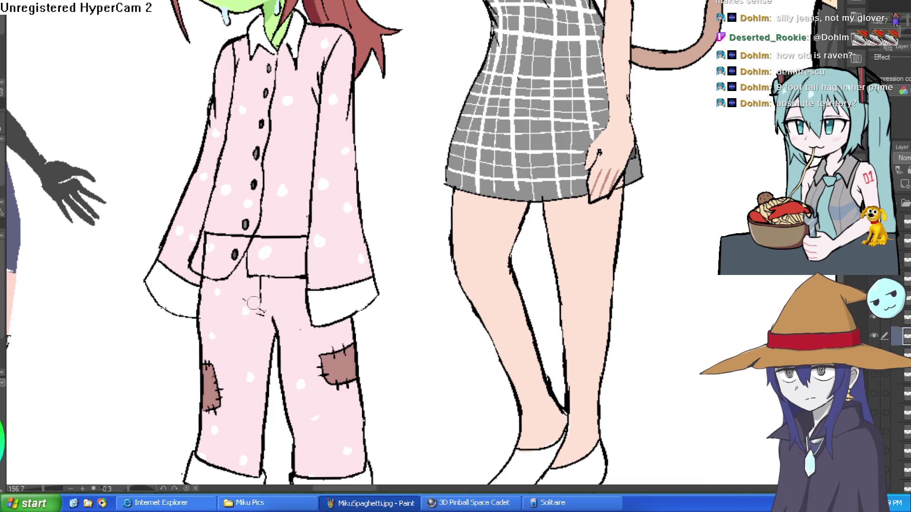
{"action": "mouse_move", "coordinate": [264, 316]}
{"action": "left_mouse_down"}
{"action": "mouse_move", "coordinate": [253, 240]}
{"action": "mouse_move", "coordinate": [222, 281]}
{"action": "left_mouse_up"}
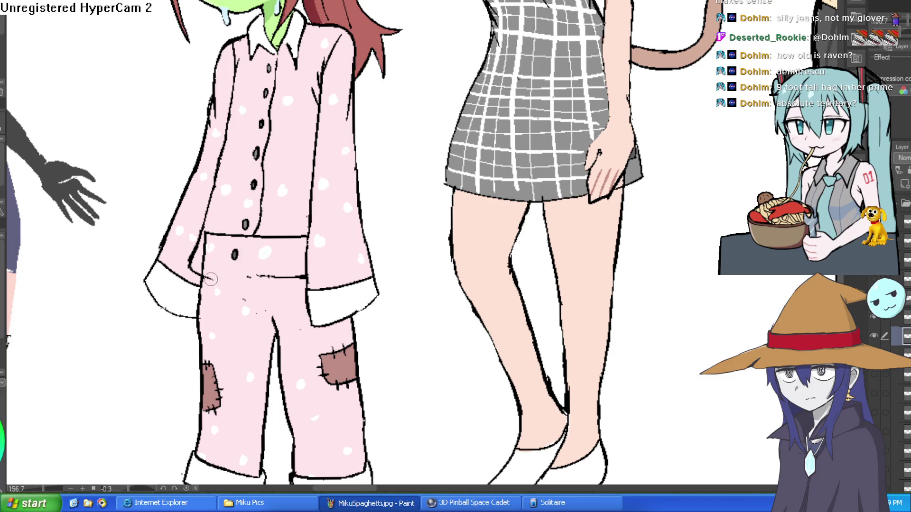
{"action": "mouse_move", "coordinate": [283, 282]}
{"action": "left_mouse_down"}
{"action": "mouse_move", "coordinate": [256, 275]}
{"action": "mouse_move", "coordinate": [245, 289]}
{"action": "left_mouse_up"}
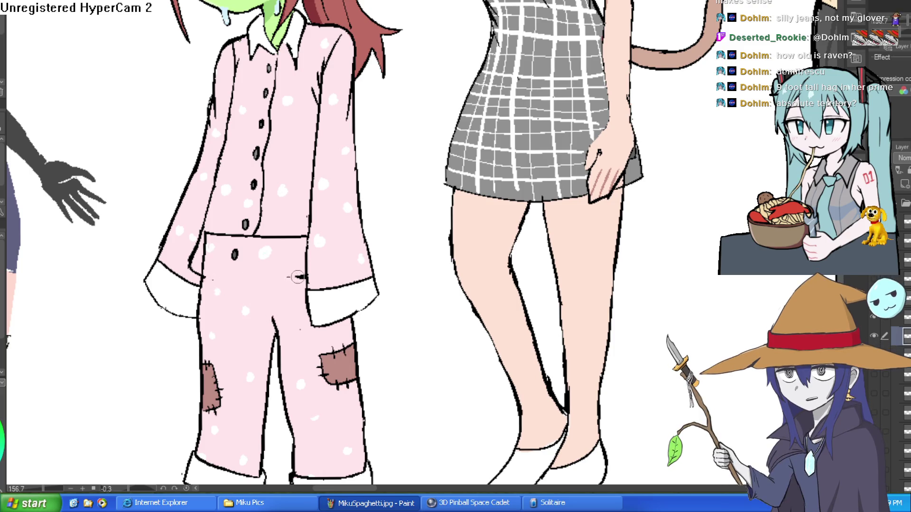
- Redraw the crotch seam and waistband line, trimming part of the left waistband
{"action": "key", "text": "ctrl+0"}
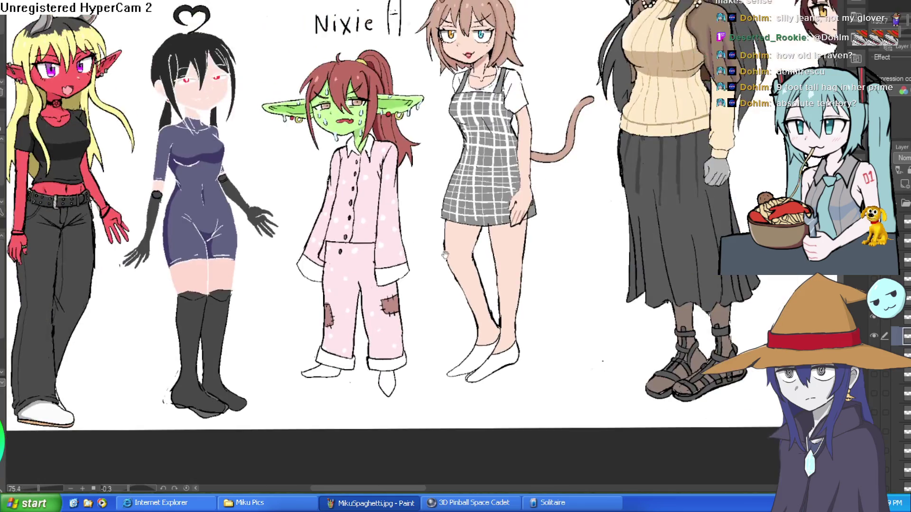
{"action": "key", "text": "ctrl+alt+0"}
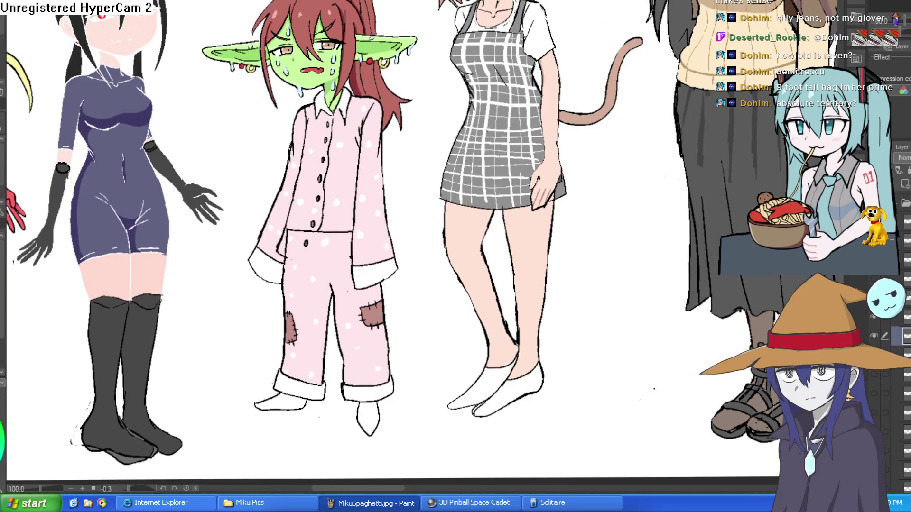
{"action": "left_click", "coordinate": [329, 280]}
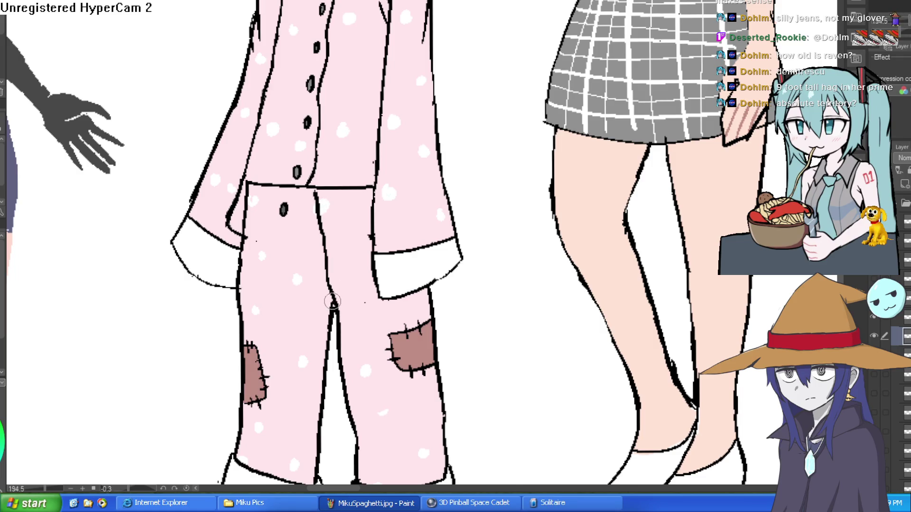
{"action": "left_click_drag", "start_coordinate": [320, 245], "coordinate": [306, 187]}
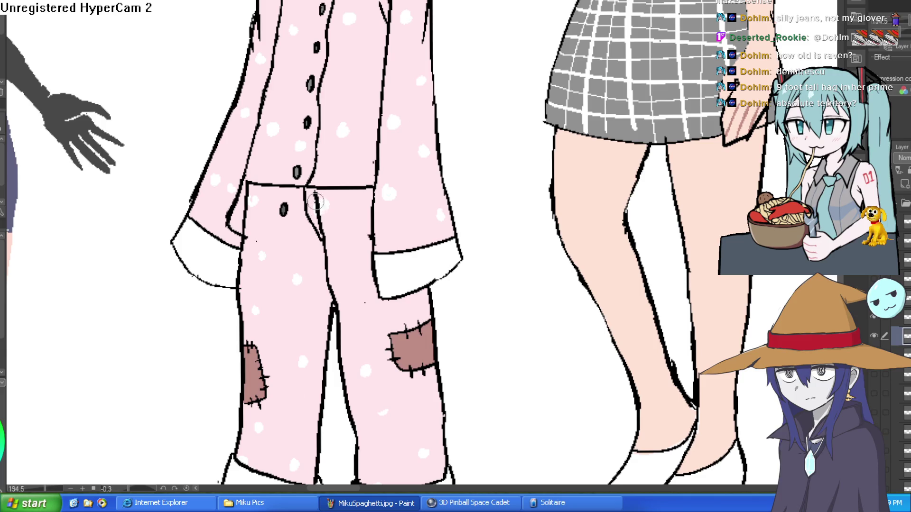
{"action": "scroll", "coordinate": [371, 179], "scroll_direction": "down", "scroll_amount": 3}
{"action": "left_click_drag", "start_coordinate": [413, 185], "coordinate": [395, 219]}
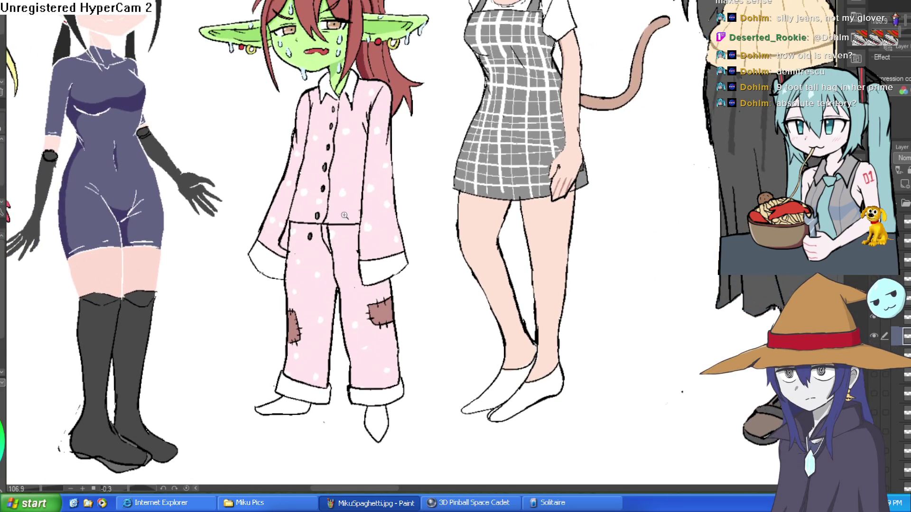
{"action": "scroll", "coordinate": [347, 216], "scroll_direction": "up", "scroll_amount": 3}
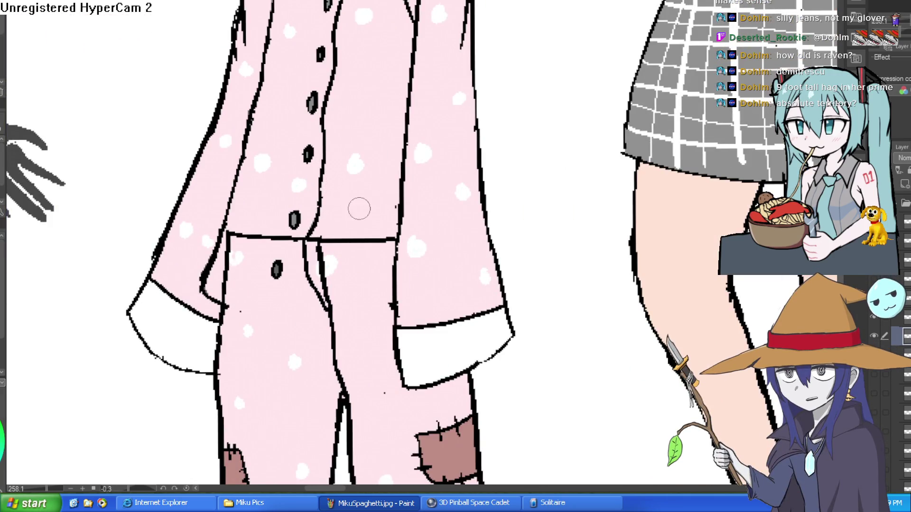
{"action": "mouse_move", "coordinate": [315, 243]}
{"action": "left_mouse_down"}
{"action": "mouse_move", "coordinate": [394, 259]}
{"action": "mouse_move", "coordinate": [263, 249]}
{"action": "mouse_move", "coordinate": [206, 266]}
{"action": "left_mouse_up"}
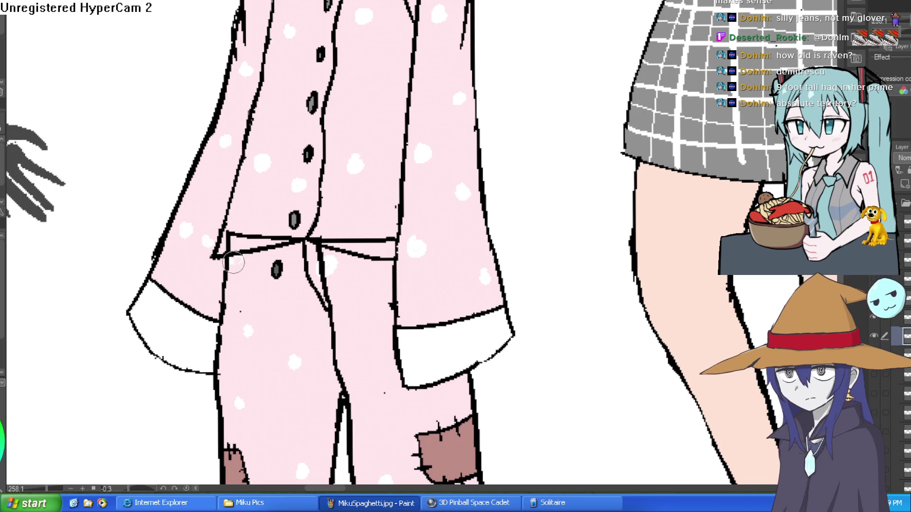
{"action": "mouse_move", "coordinate": [244, 250]}
{"action": "left_mouse_down"}
{"action": "mouse_move", "coordinate": [245, 237]}
{"action": "mouse_move", "coordinate": [233, 243]}
{"action": "left_mouse_up"}
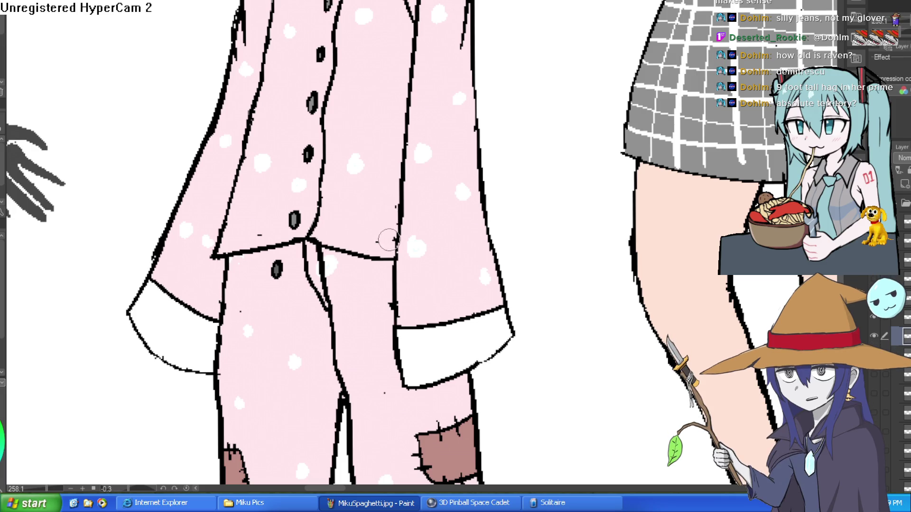
{"action": "scroll", "coordinate": [454, 223], "scroll_direction": "down", "scroll_amount": 5}
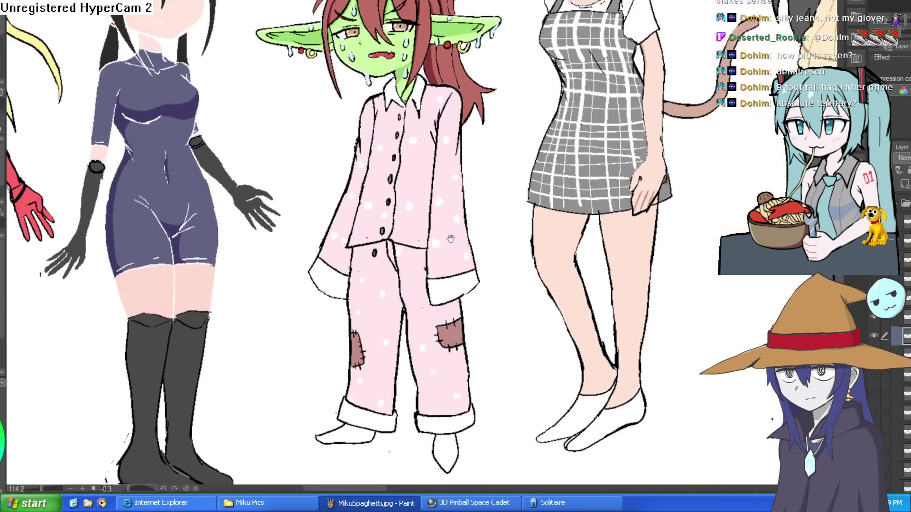
- Paint over the stray black marks on the pajamas with pink
{"action": "scroll", "coordinate": [418, 256], "scroll_direction": "up", "scroll_amount": 2}
{"action": "scroll", "coordinate": [380, 283], "scroll_direction": "down", "scroll_amount": 3}
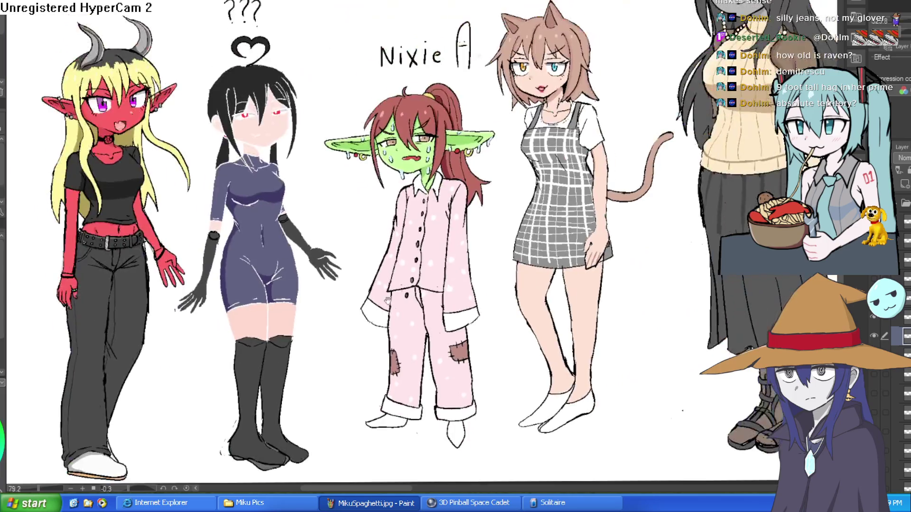
{"action": "scroll", "coordinate": [450, 276], "scroll_direction": "up", "scroll_amount": 4}
{"action": "scroll", "coordinate": [447, 291], "scroll_direction": "down", "scroll_amount": 3}
{"action": "mouse_move", "coordinate": [492, 272]}
{"action": "left_mouse_down"}
{"action": "mouse_move", "coordinate": [451, 201]}
{"action": "mouse_move", "coordinate": [410, 192]}
{"action": "mouse_move", "coordinate": [435, 239]}
{"action": "left_mouse_up"}
{"action": "scroll", "coordinate": [377, 211], "scroll_direction": "up", "scroll_amount": 6}
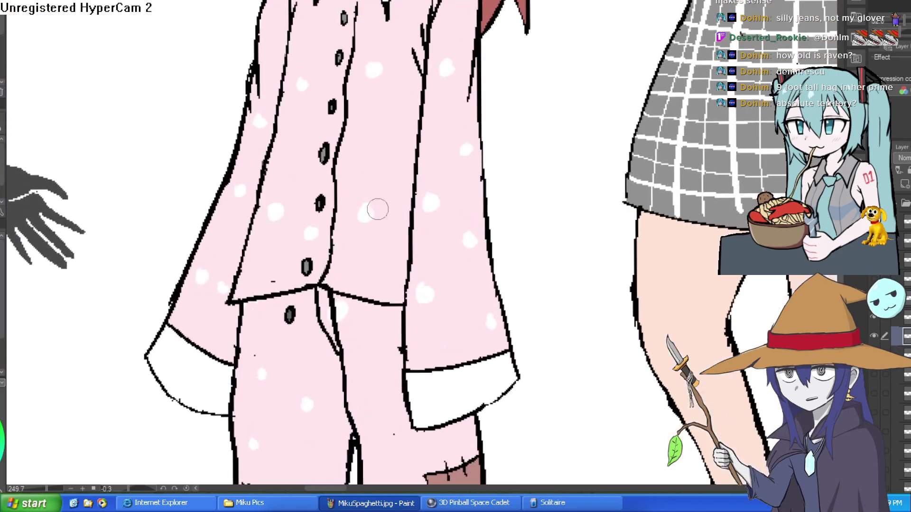
{"action": "left_click", "coordinate": [272, 282]}
{"action": "left_click", "coordinate": [254, 355]}
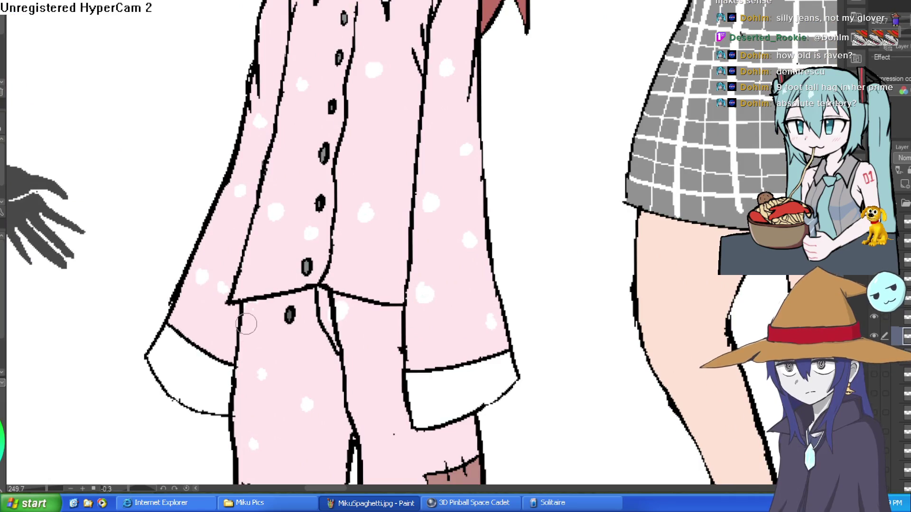
- Erase the lower shirt button and redraw it as a new oval lower down
{"action": "scroll", "coordinate": [548, 242], "scroll_direction": "down", "scroll_amount": 7}
{"action": "left_click_drag", "start_coordinate": [549, 242], "coordinate": [536, 219]}
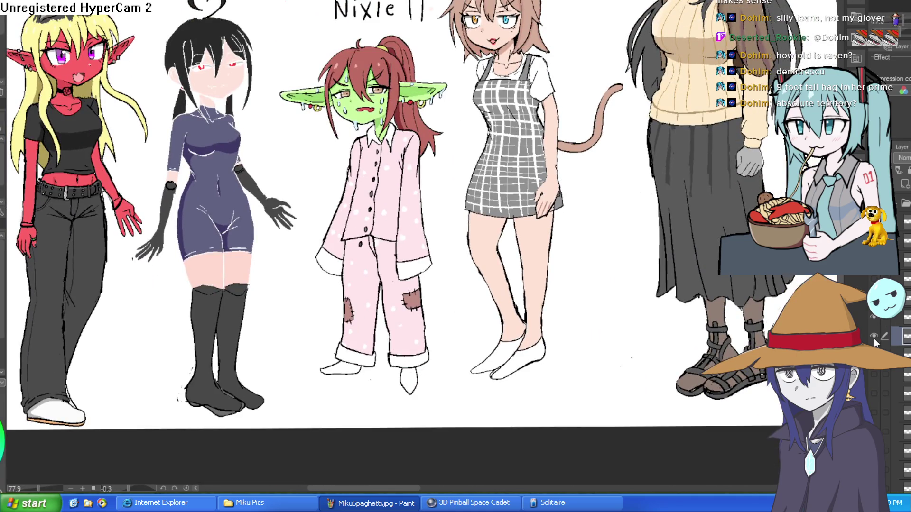
{"action": "scroll", "coordinate": [368, 219], "scroll_direction": "up", "scroll_amount": 7}
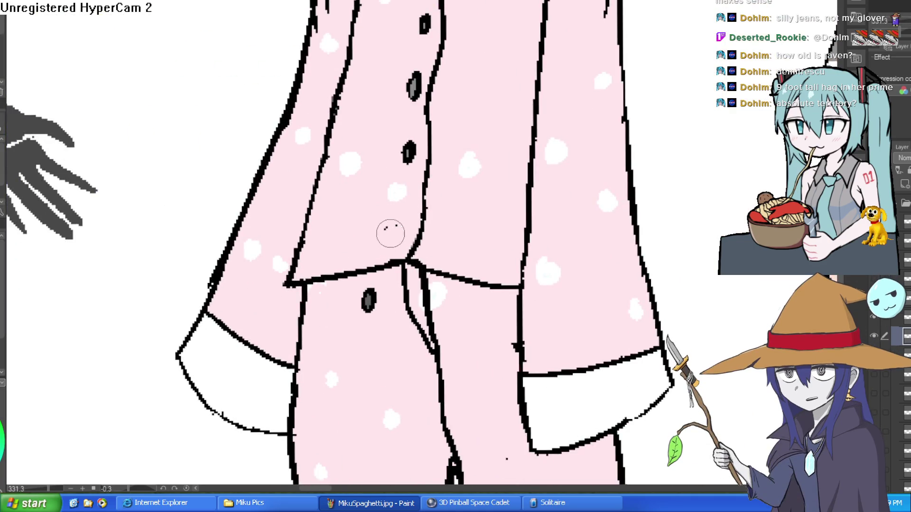
{"action": "scroll", "coordinate": [437, 273], "scroll_direction": "down", "scroll_amount": 7}
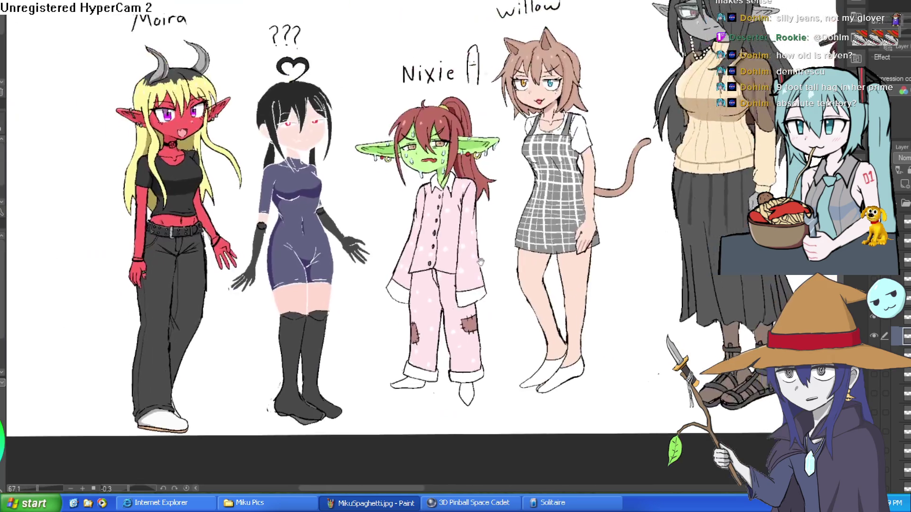
{"action": "scroll", "coordinate": [411, 307], "scroll_direction": "up", "scroll_amount": 8}
{"action": "mouse_move", "coordinate": [406, 302]}
{"action": "left_mouse_down"}
{"action": "mouse_move", "coordinate": [419, 315]}
{"action": "mouse_move", "coordinate": [412, 308]}
{"action": "left_mouse_up"}
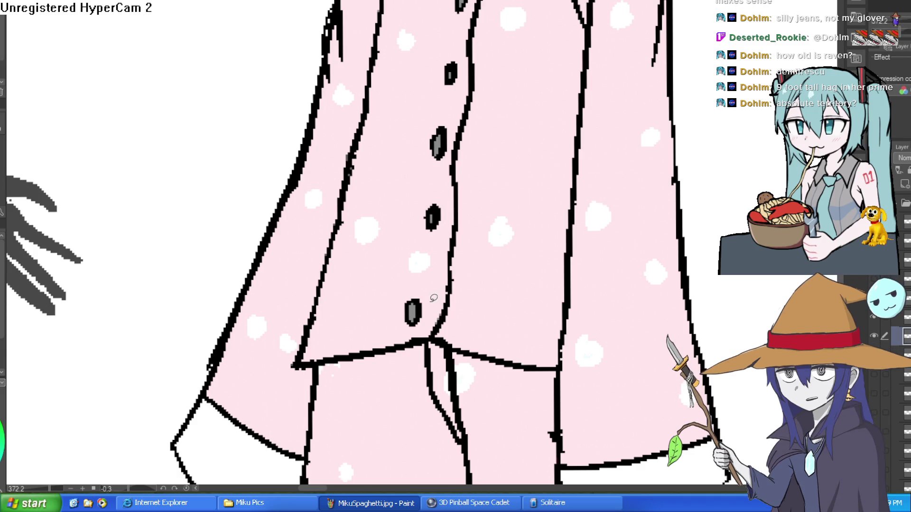
{"action": "left_click_drag", "start_coordinate": [421, 317], "coordinate": [406, 309]}
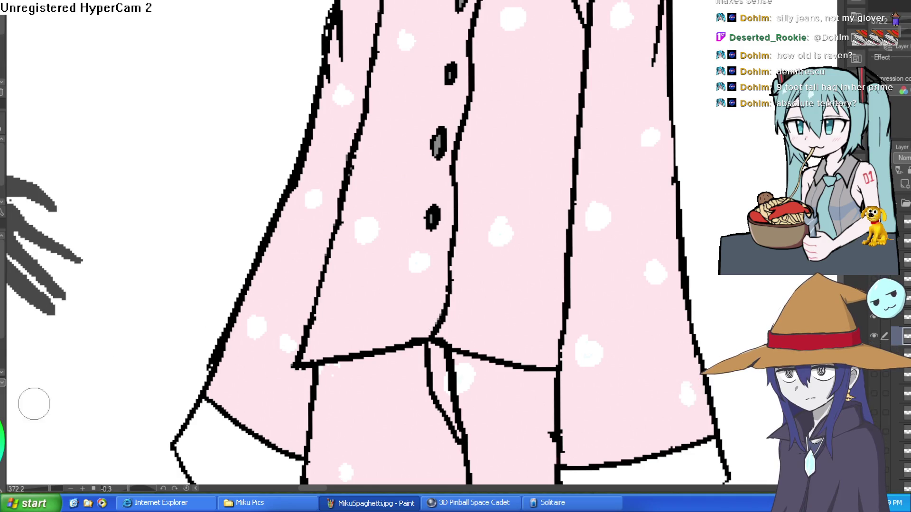
{"action": "mouse_move", "coordinate": [433, 271]}
{"action": "left_mouse_down"}
{"action": "mouse_move", "coordinate": [424, 297]}
{"action": "mouse_move", "coordinate": [429, 276]}
{"action": "left_mouse_up"}
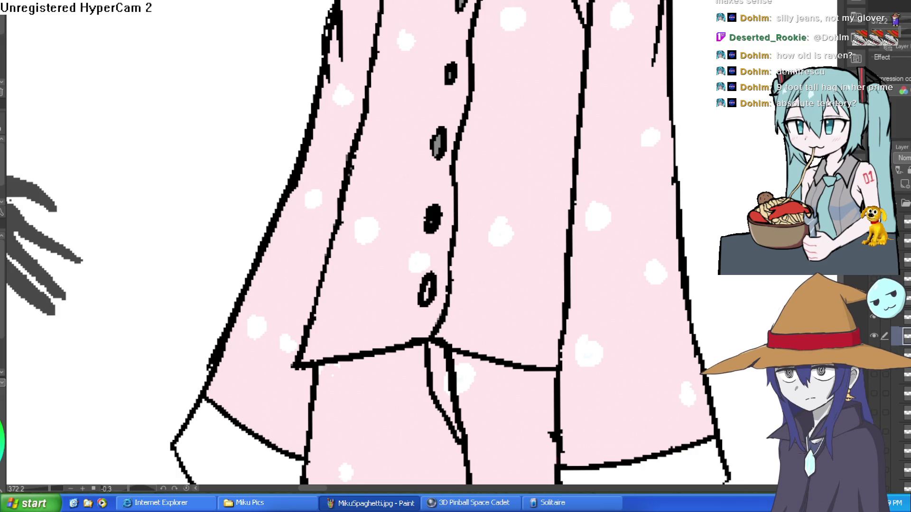
- Paint all the pajama shirt buttons tan, from bottom to top
{"action": "left_click_drag", "start_coordinate": [430, 283], "coordinate": [421, 286]}
{"action": "left_click_drag", "start_coordinate": [429, 221], "coordinate": [432, 216]}
{"action": "left_click_drag", "start_coordinate": [436, 142], "coordinate": [438, 143]}
{"action": "left_click_drag", "start_coordinate": [451, 75], "coordinate": [450, 71]}
{"action": "left_click", "coordinate": [459, 5]}
{"action": "left_click_drag", "start_coordinate": [459, 5], "coordinate": [406, 100]}
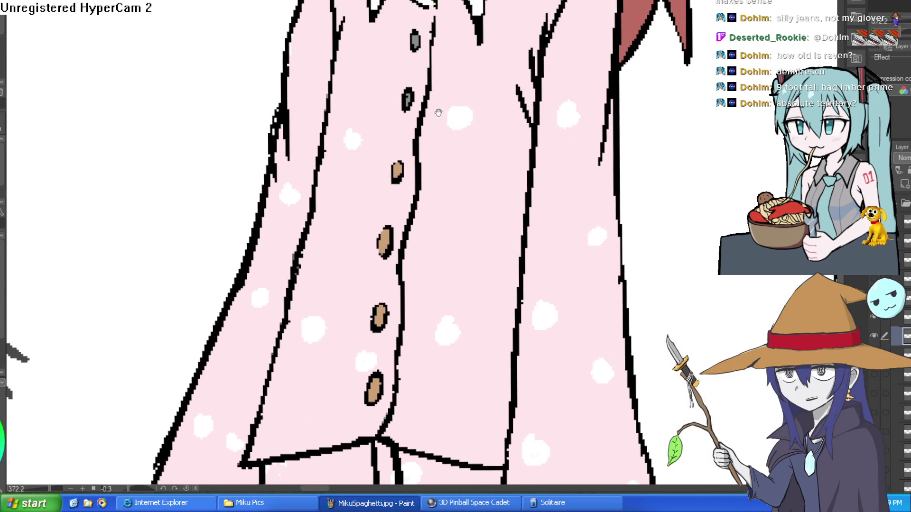
{"action": "left_click", "coordinate": [415, 39]}
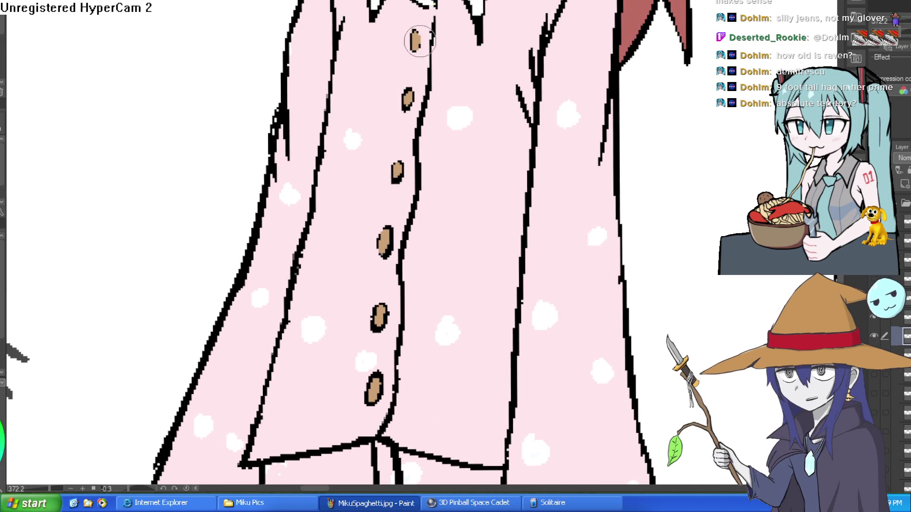
- Repaint the shirt buttons dark grey and view the whole lineup
{"action": "scroll", "coordinate": [416, 38], "scroll_direction": "down", "scroll_amount": 5}
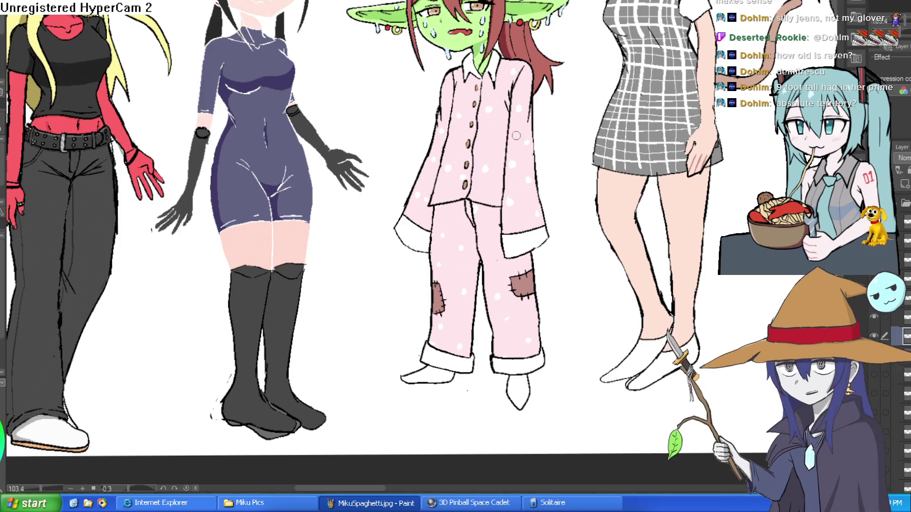
{"action": "scroll", "coordinate": [480, 132], "scroll_direction": "up", "scroll_amount": 3}
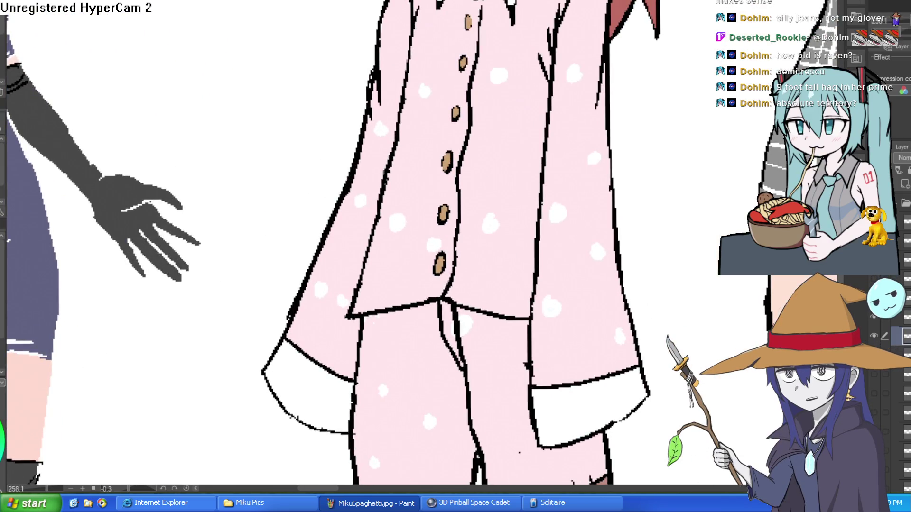
{"action": "left_click_drag", "start_coordinate": [440, 256], "coordinate": [438, 270]}
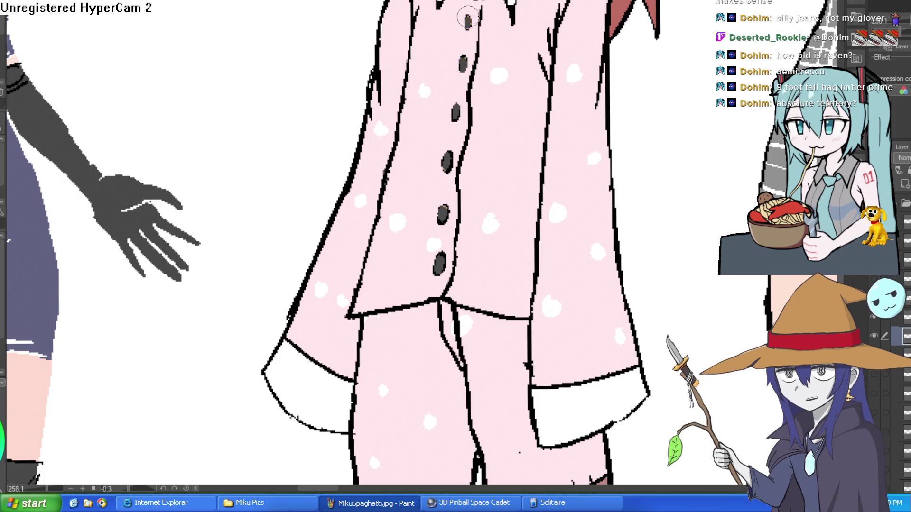
{"action": "key", "text": "ctrl+alt+0"}
- Draw short fold lines branching off the upper shirt centre line, undoing misplaced strokes
{"action": "scroll", "coordinate": [590, 128], "scroll_direction": "up", "scroll_amount": 5}
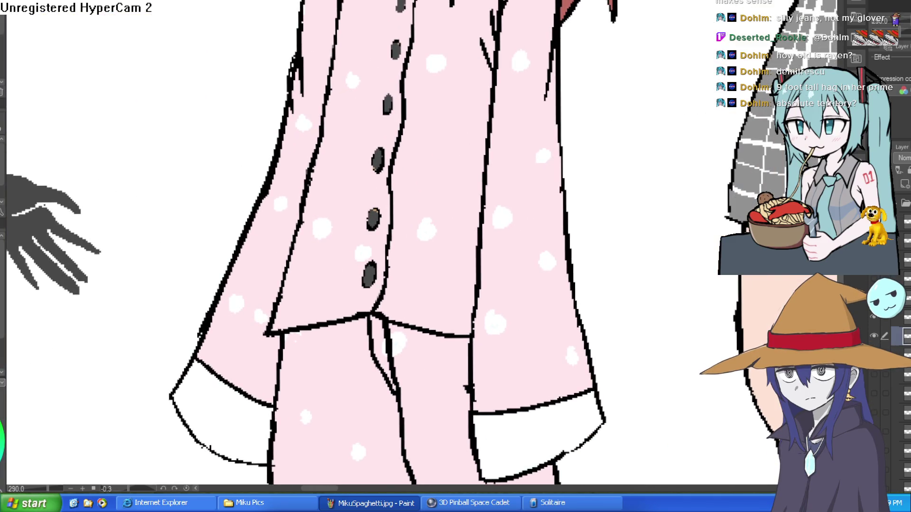
{"action": "left_click_drag", "start_coordinate": [405, 95], "coordinate": [432, 119]}
{"action": "key", "text": "ctrl+z"}
{"action": "mouse_move", "coordinate": [403, 90]}
{"action": "left_mouse_down"}
{"action": "mouse_move", "coordinate": [440, 101]}
{"action": "mouse_move", "coordinate": [422, 147]}
{"action": "left_mouse_up"}
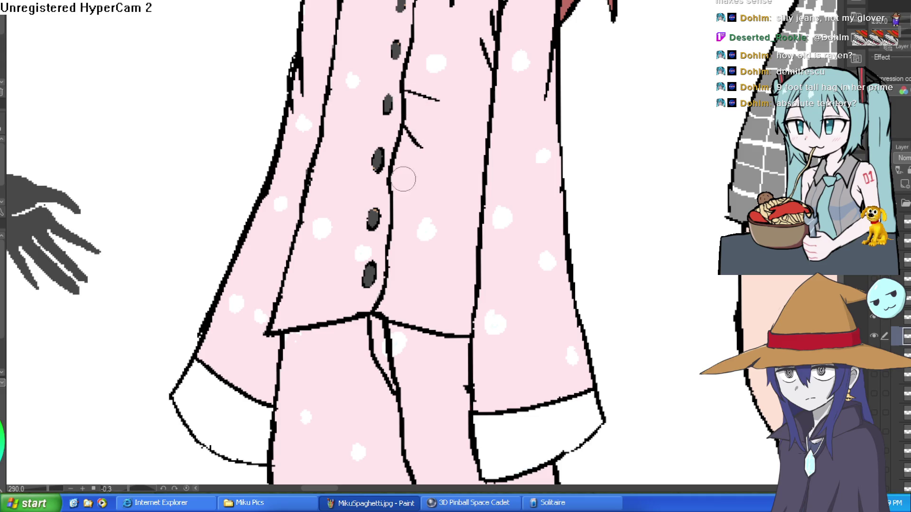
{"action": "key", "text": "ctrl+z"}
{"action": "key", "text": "ctrl+z"}
{"action": "mouse_move", "coordinate": [407, 60]}
{"action": "left_mouse_down"}
{"action": "mouse_move", "coordinate": [430, 44]}
{"action": "mouse_move", "coordinate": [425, 20]}
{"action": "left_mouse_up"}
{"action": "scroll", "coordinate": [492, 56], "scroll_direction": "down", "scroll_amount": 5}
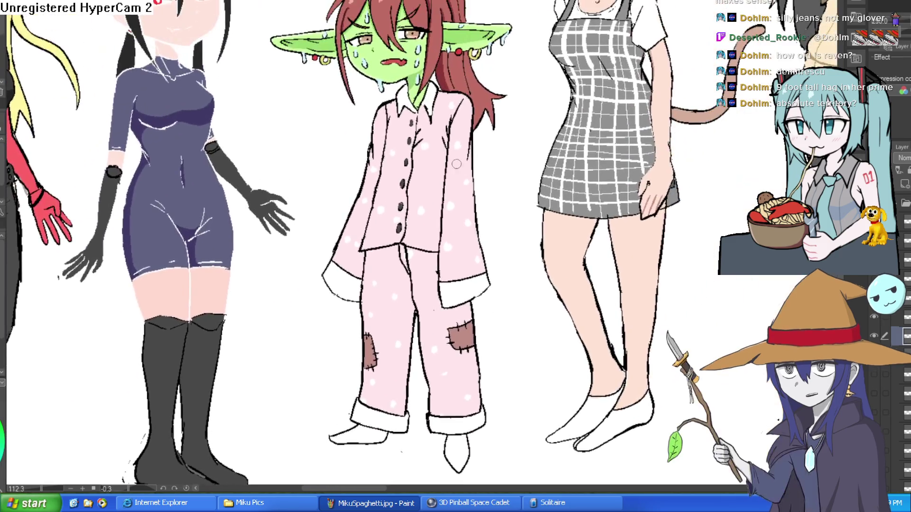
{"action": "scroll", "coordinate": [442, 235], "scroll_direction": "up", "scroll_amount": 6}
{"action": "left_click_drag", "start_coordinate": [417, 186], "coordinate": [437, 211]}
{"action": "left_click_drag", "start_coordinate": [417, 156], "coordinate": [446, 156]}
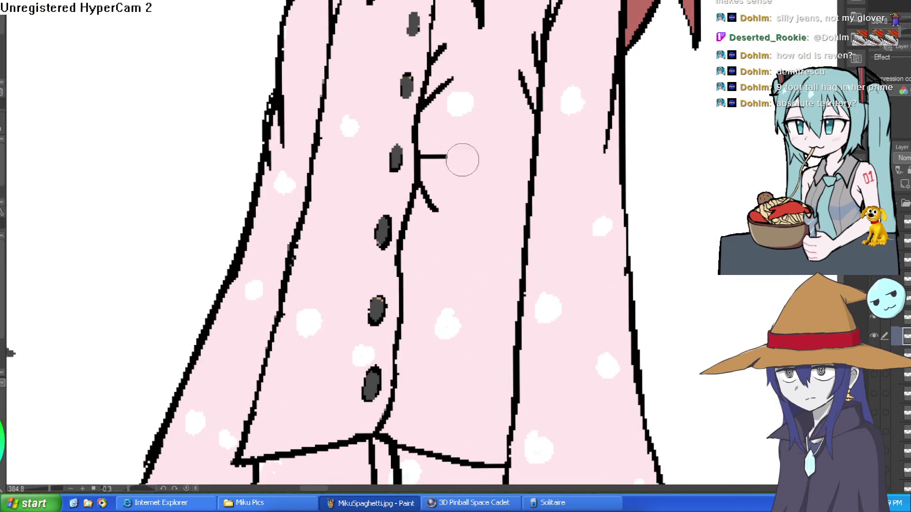
- Add more short and diagonal fold lines along the lower button line and near the collar
{"action": "scroll", "coordinate": [396, 249], "scroll_direction": "down", "scroll_amount": 4}
{"action": "left_click_drag", "start_coordinate": [416, 163], "coordinate": [382, 166]}
{"action": "left_click_drag", "start_coordinate": [381, 130], "coordinate": [405, 129]}
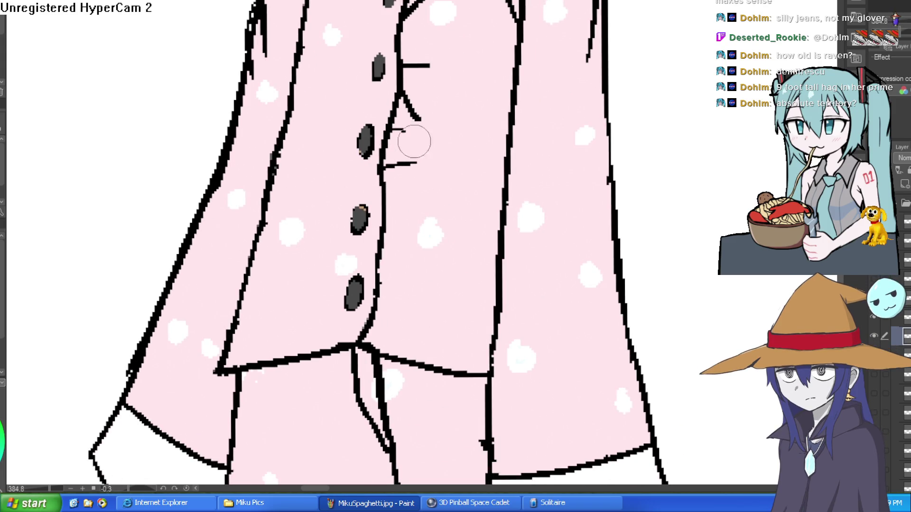
{"action": "mouse_move", "coordinate": [385, 243]}
{"action": "left_mouse_down"}
{"action": "mouse_move", "coordinate": [411, 215]}
{"action": "mouse_move", "coordinate": [409, 190]}
{"action": "left_mouse_up"}
{"action": "left_click_drag", "start_coordinate": [378, 314], "coordinate": [401, 302]}
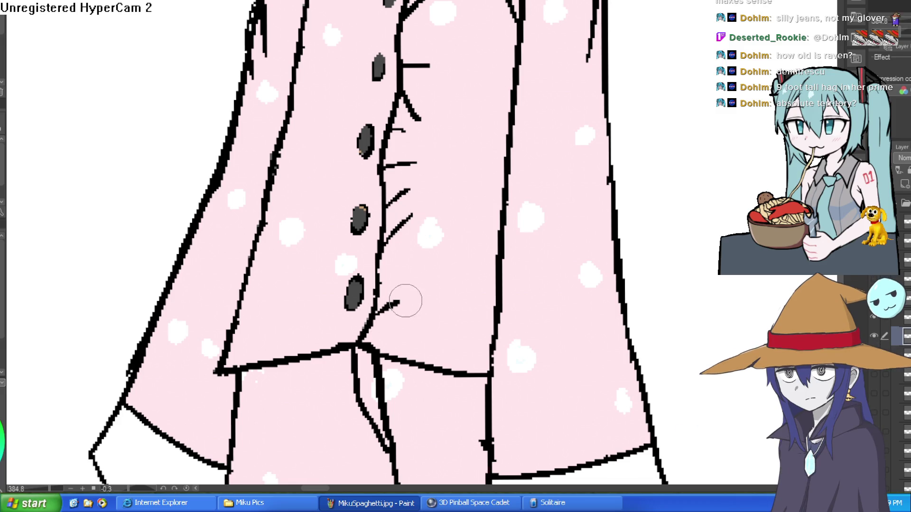
{"action": "scroll", "coordinate": [382, 276], "scroll_direction": "down", "scroll_amount": 6}
{"action": "scroll", "coordinate": [520, 219], "scroll_direction": "up", "scroll_amount": 6}
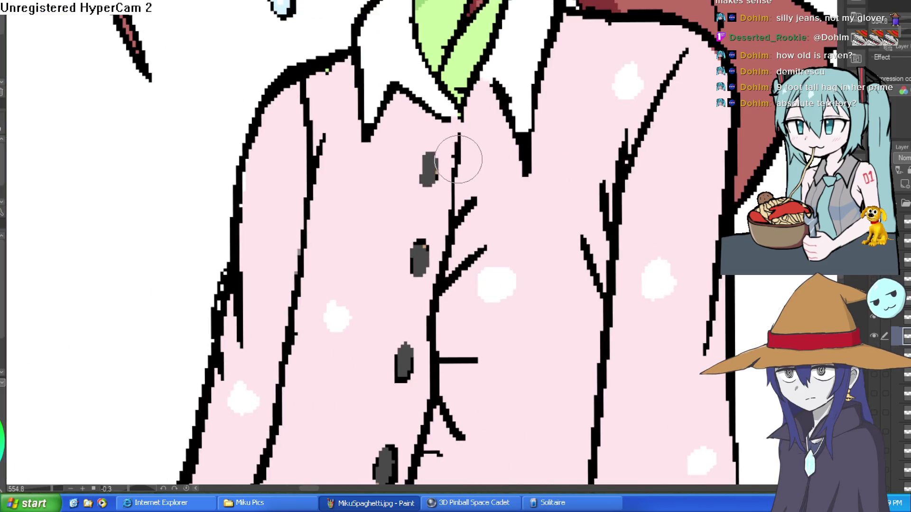
{"action": "mouse_move", "coordinate": [460, 169]}
{"action": "left_mouse_down"}
{"action": "mouse_move", "coordinate": [479, 160]}
{"action": "mouse_move", "coordinate": [448, 123]}
{"action": "mouse_move", "coordinate": [455, 198]}
{"action": "left_mouse_up"}
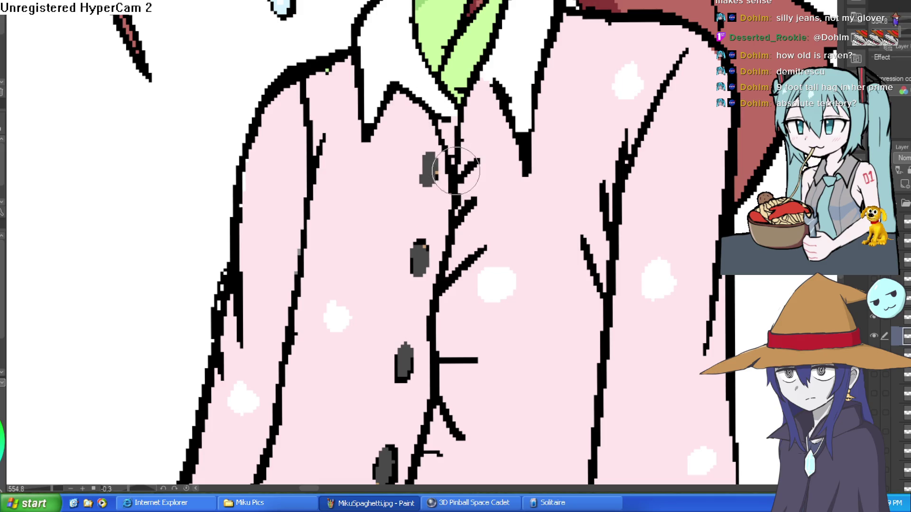
- Thicken the centre line and collar outline, and extend the green neck down into the collar
{"action": "left_click_drag", "start_coordinate": [477, 100], "coordinate": [458, 152]}
{"action": "left_click_drag", "start_coordinate": [462, 121], "coordinate": [496, 83]}
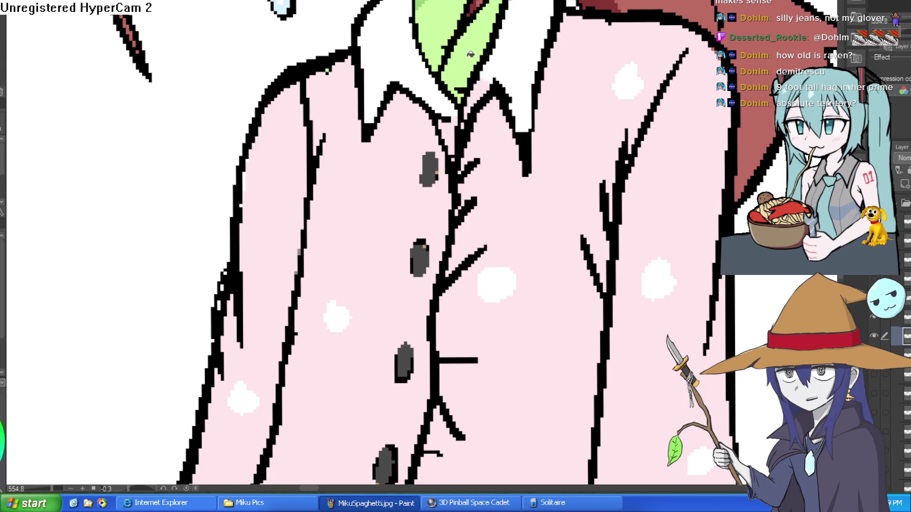
{"action": "mouse_move", "coordinate": [466, 57]}
{"action": "left_mouse_down"}
{"action": "mouse_move", "coordinate": [469, 45]}
{"action": "mouse_move", "coordinate": [456, 52]}
{"action": "mouse_move", "coordinate": [438, 90]}
{"action": "mouse_move", "coordinate": [444, 114]}
{"action": "mouse_move", "coordinate": [474, 85]}
{"action": "mouse_move", "coordinate": [444, 114]}
{"action": "mouse_move", "coordinate": [425, 19]}
{"action": "mouse_move", "coordinate": [477, 22]}
{"action": "mouse_move", "coordinate": [427, 28]}
{"action": "mouse_move", "coordinate": [463, 78]}
{"action": "left_mouse_up"}
- Paint white over the green at the collar edge and cover a stray black mark with pink
{"action": "left_click", "coordinate": [515, 58], "text": "alt"}
{"action": "left_click_drag", "start_coordinate": [472, 76], "coordinate": [490, 79]}
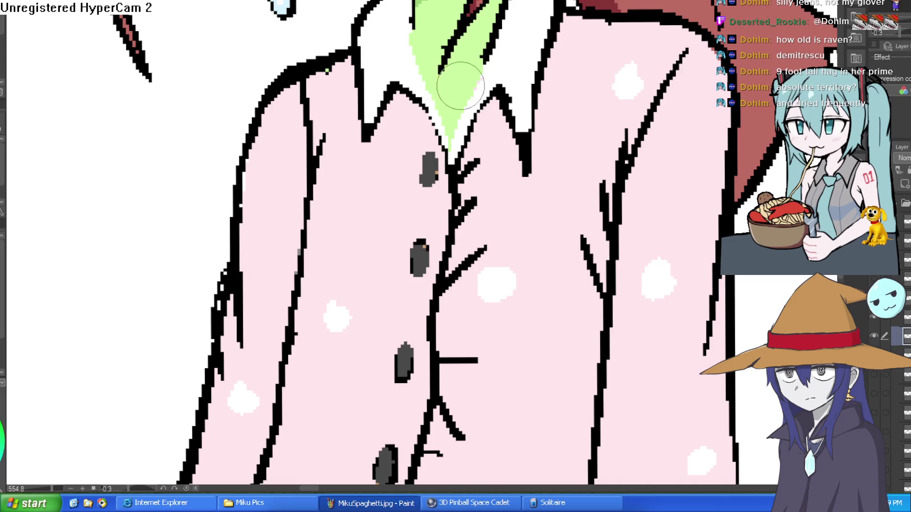
{"action": "scroll", "coordinate": [494, 119], "scroll_direction": "down", "scroll_amount": 5}
{"action": "left_click_drag", "start_coordinate": [494, 119], "coordinate": [472, 128]}
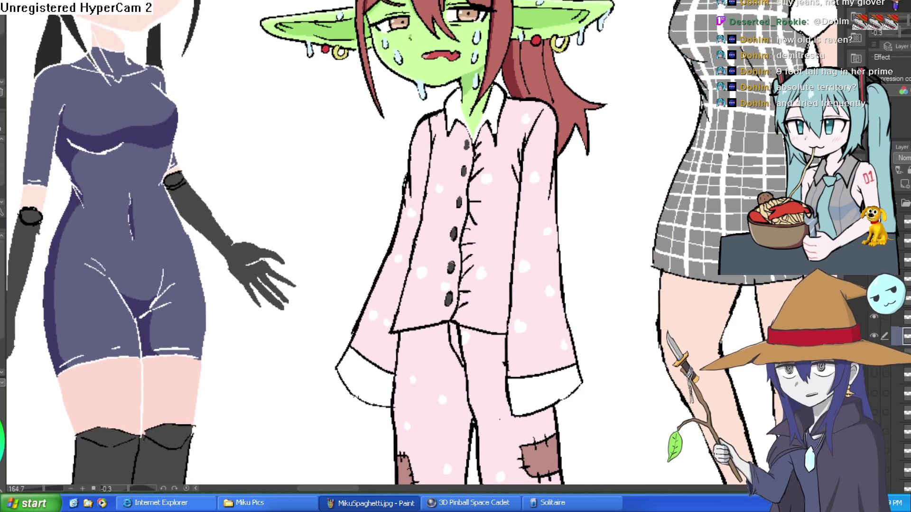
{"action": "scroll", "coordinate": [463, 146], "scroll_direction": "up", "scroll_amount": 3}
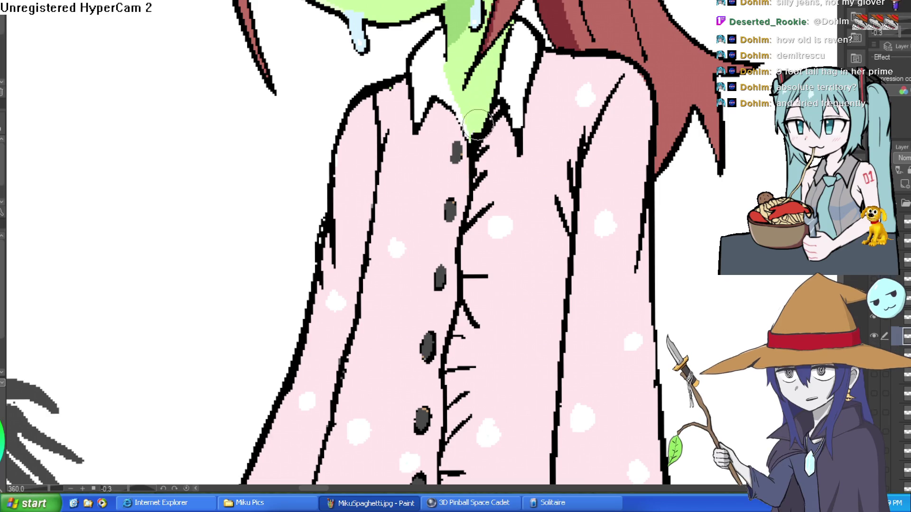
{"action": "left_click_drag", "start_coordinate": [481, 137], "coordinate": [504, 102]}
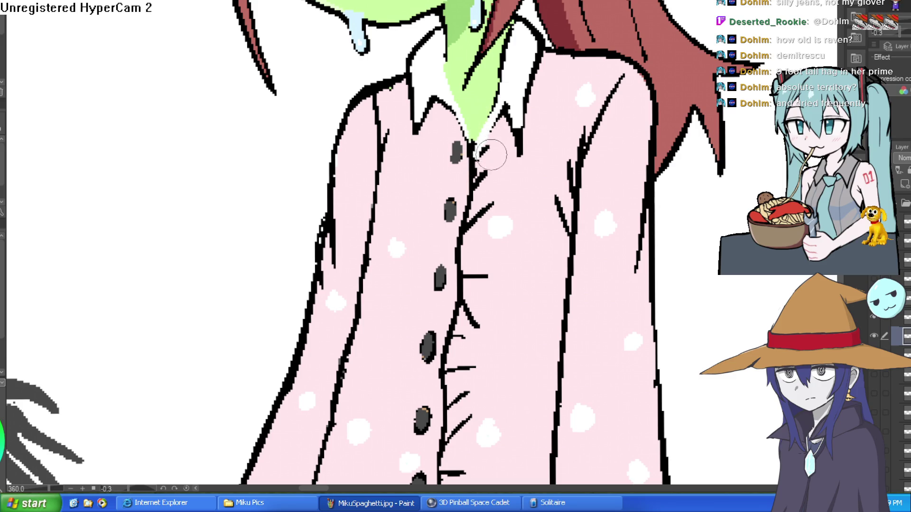
{"action": "left_click_drag", "start_coordinate": [490, 172], "coordinate": [481, 153]}
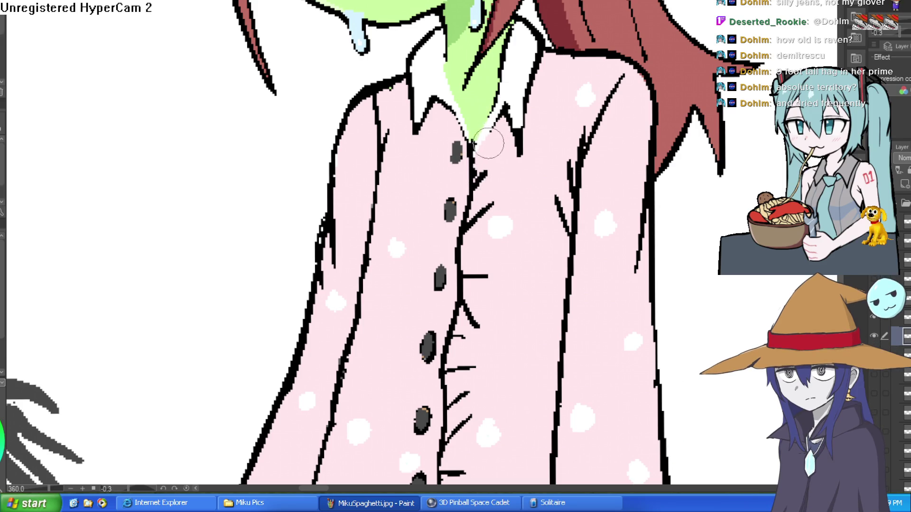
- Erase stray strokes near the second button and the short slash below the collar
{"action": "scroll", "coordinate": [569, 135], "scroll_direction": "down", "scroll_amount": 5}
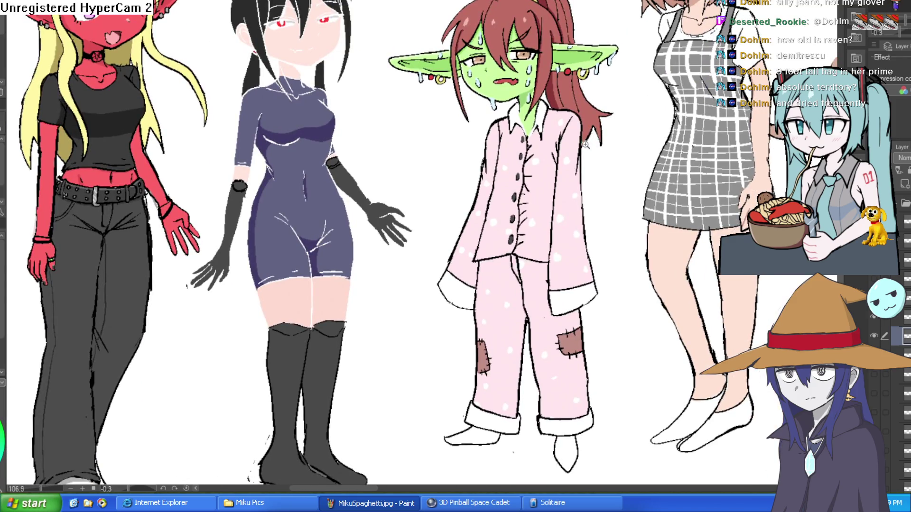
{"action": "scroll", "coordinate": [588, 144], "scroll_direction": "up", "scroll_amount": 1}
{"action": "scroll", "coordinate": [569, 137], "scroll_direction": "down", "scroll_amount": 3}
{"action": "mouse_move", "coordinate": [562, 135]}
{"action": "left_mouse_down"}
{"action": "mouse_move", "coordinate": [553, 124]}
{"action": "mouse_move", "coordinate": [527, 185]}
{"action": "left_mouse_up"}
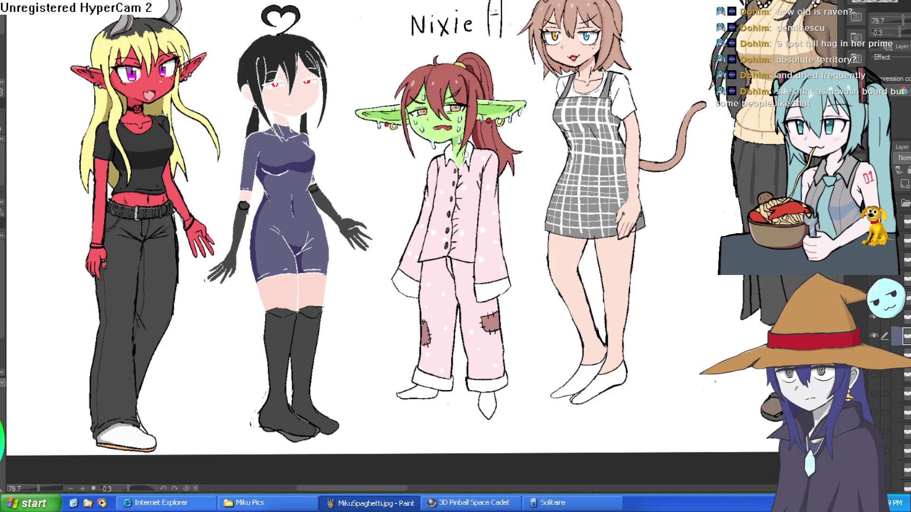
{"action": "scroll", "coordinate": [465, 178], "scroll_direction": "up", "scroll_amount": 5}
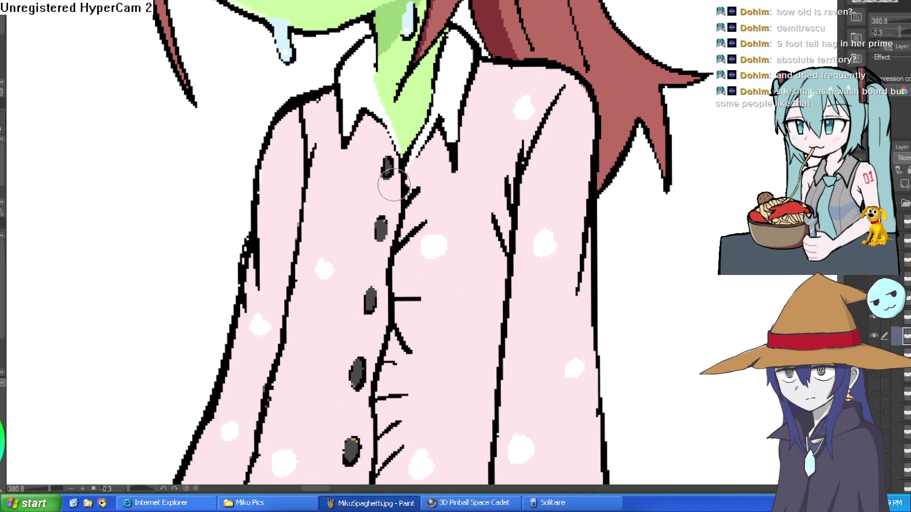
{"action": "scroll", "coordinate": [453, 206], "scroll_direction": "down", "scroll_amount": 5}
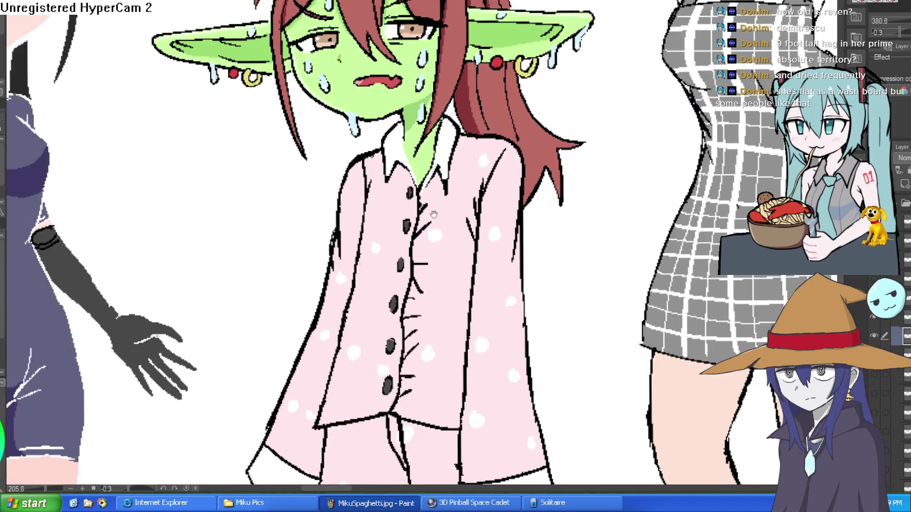
{"action": "scroll", "coordinate": [453, 206], "scroll_direction": "up", "scroll_amount": 5}
{"action": "mouse_move", "coordinate": [406, 254]}
{"action": "left_mouse_down"}
{"action": "mouse_move", "coordinate": [427, 229]}
{"action": "mouse_move", "coordinate": [406, 250]}
{"action": "mouse_move", "coordinate": [430, 214]}
{"action": "mouse_move", "coordinate": [428, 184]}
{"action": "mouse_move", "coordinate": [419, 183]}
{"action": "left_mouse_up"}
{"action": "left_click_drag", "start_coordinate": [408, 297], "coordinate": [424, 297]}
- Clean up stroke bits near the fourth button and join the centre seam to the hem
{"action": "scroll", "coordinate": [423, 298], "scroll_direction": "down", "scroll_amount": 2}
{"action": "scroll", "coordinate": [425, 327], "scroll_direction": "up", "scroll_amount": 2}
{"action": "mouse_move", "coordinate": [389, 266]}
{"action": "left_mouse_down"}
{"action": "mouse_move", "coordinate": [396, 275]}
{"action": "mouse_move", "coordinate": [378, 293]}
{"action": "mouse_move", "coordinate": [392, 303]}
{"action": "mouse_move", "coordinate": [387, 232]}
{"action": "mouse_move", "coordinate": [368, 342]}
{"action": "mouse_move", "coordinate": [380, 319]}
{"action": "mouse_move", "coordinate": [365, 356]}
{"action": "mouse_move", "coordinate": [373, 375]}
{"action": "mouse_move", "coordinate": [369, 301]}
{"action": "left_mouse_up"}
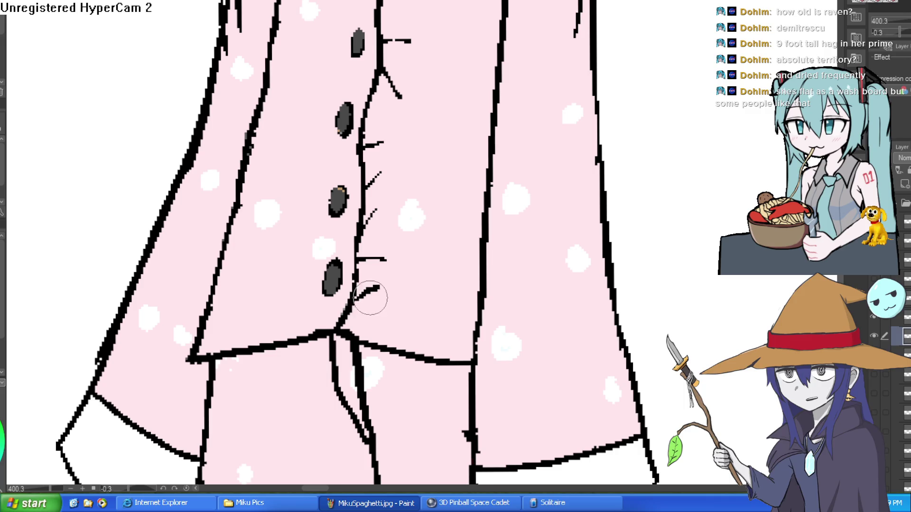
{"action": "left_click_drag", "start_coordinate": [351, 330], "coordinate": [349, 335]}
{"action": "left_click_drag", "start_coordinate": [354, 304], "coordinate": [346, 332]}
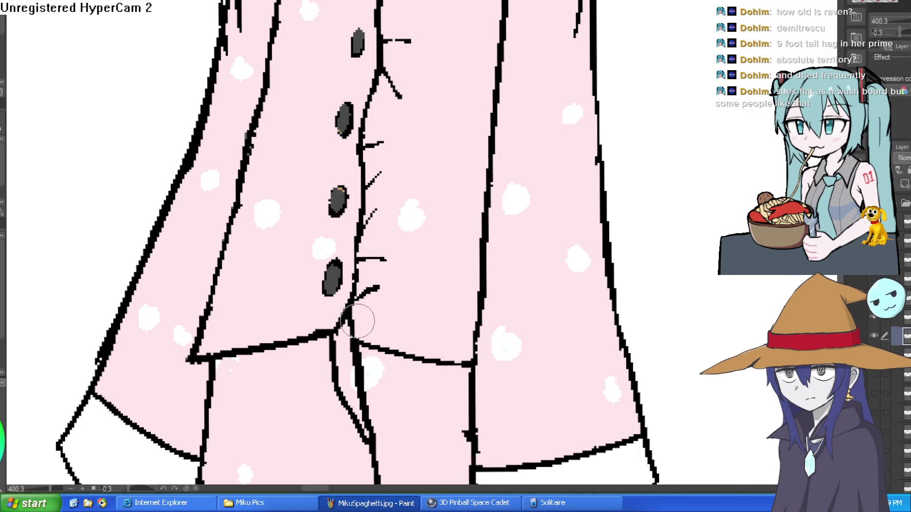
{"action": "scroll", "coordinate": [421, 261], "scroll_direction": "down", "scroll_amount": 4}
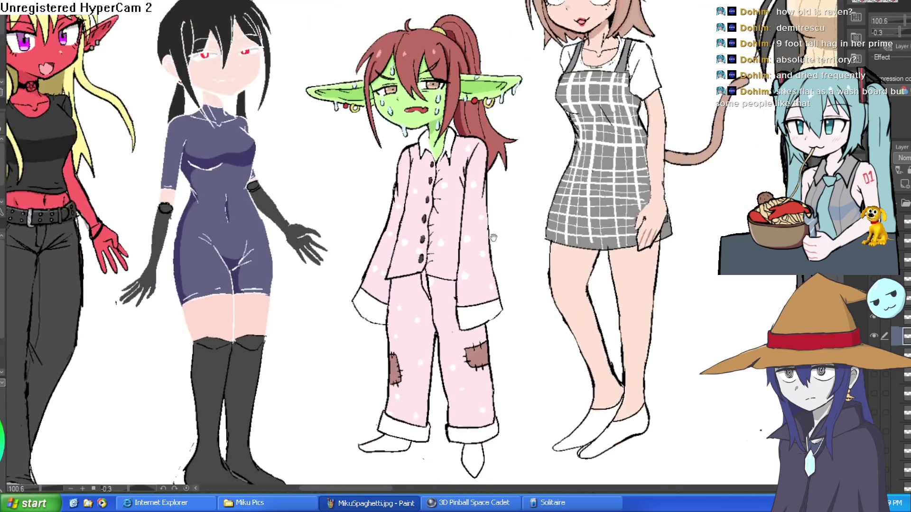
- Draw an outline down the left pant leg and a stroke along its hem
{"action": "left_click_drag", "start_coordinate": [489, 256], "coordinate": [478, 264]}
{"action": "scroll", "coordinate": [469, 242], "scroll_direction": "down", "scroll_amount": 3}
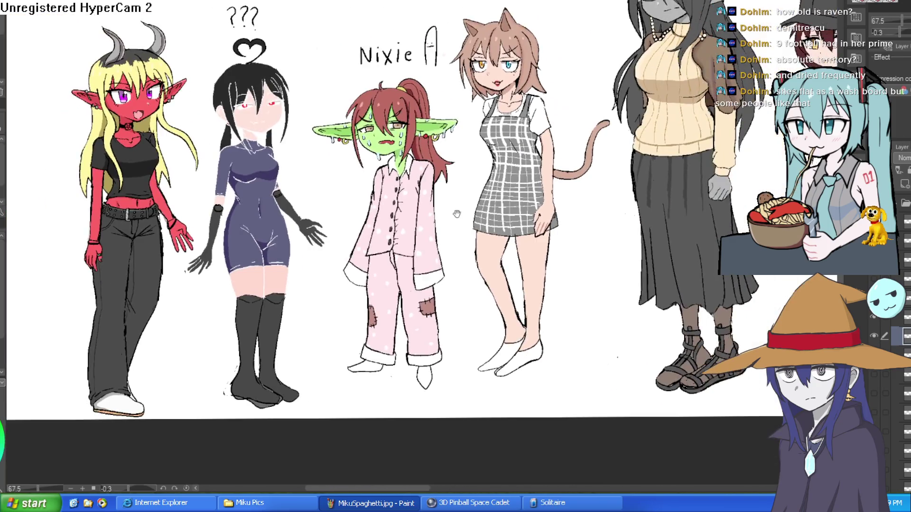
{"action": "left_click_drag", "start_coordinate": [469, 242], "coordinate": [465, 217]}
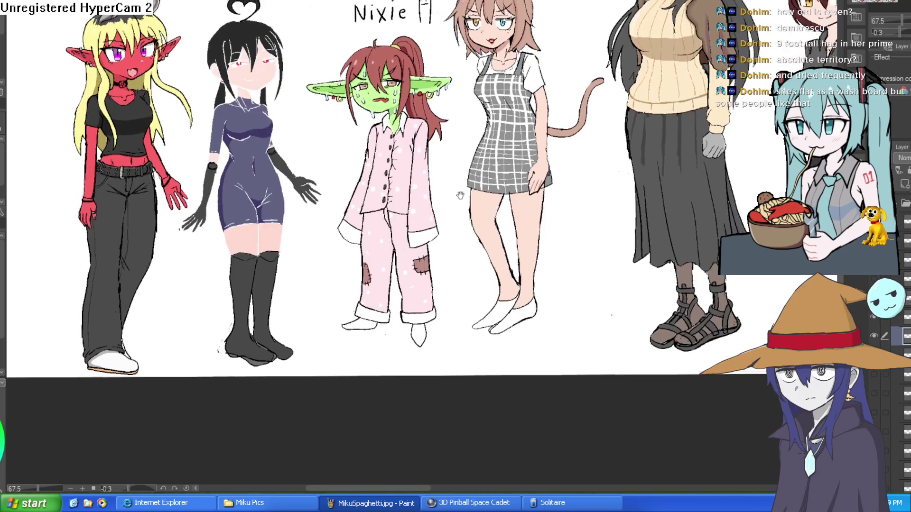
{"action": "scroll", "coordinate": [331, 132], "scroll_direction": "up", "scroll_amount": 5}
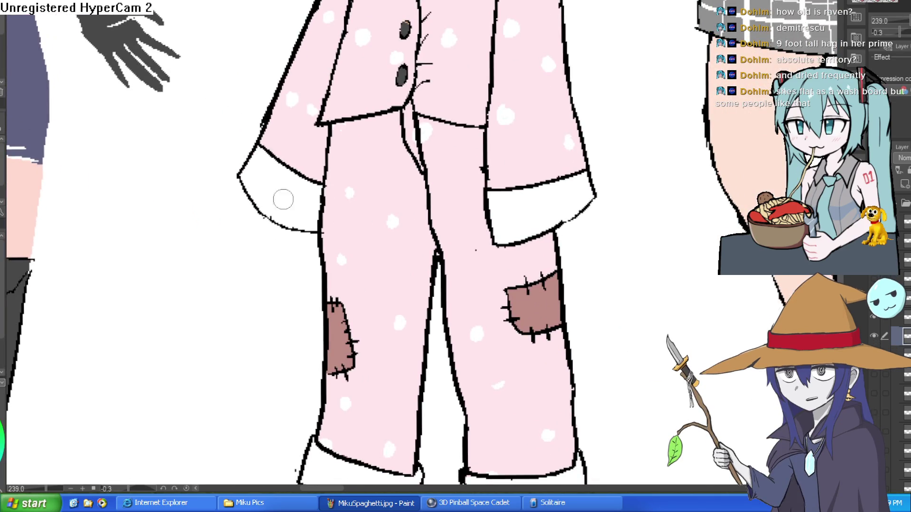
{"action": "mouse_move", "coordinate": [339, 139]}
{"action": "left_mouse_down"}
{"action": "mouse_move", "coordinate": [335, 321]}
{"action": "mouse_move", "coordinate": [329, 218]}
{"action": "mouse_move", "coordinate": [324, 338]}
{"action": "left_mouse_up"}
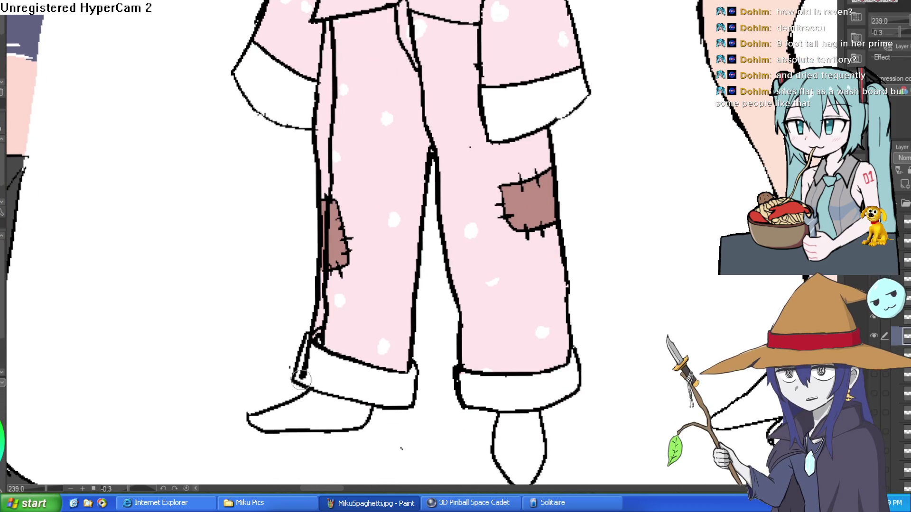
{"action": "mouse_move", "coordinate": [311, 334]}
{"action": "left_mouse_down"}
{"action": "mouse_move", "coordinate": [304, 375]}
{"action": "mouse_move", "coordinate": [289, 383]}
{"action": "mouse_move", "coordinate": [305, 315]}
{"action": "mouse_move", "coordinate": [316, 324]}
{"action": "mouse_move", "coordinate": [315, 98]}
{"action": "mouse_move", "coordinate": [334, 74]}
{"action": "mouse_move", "coordinate": [322, 162]}
{"action": "mouse_move", "coordinate": [315, 40]}
{"action": "mouse_move", "coordinate": [325, 30]}
{"action": "left_mouse_up"}
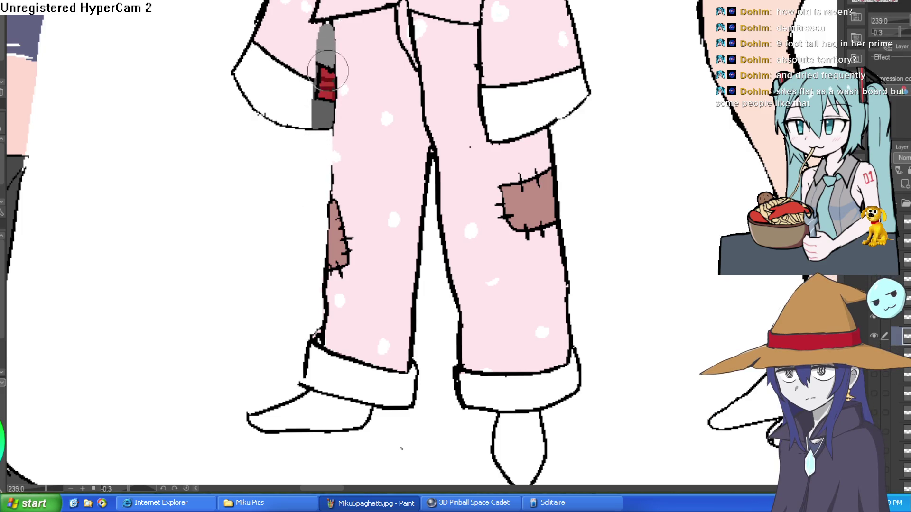
- Redraw the outer edge outline of the left pant leg
{"action": "scroll", "coordinate": [268, 218], "scroll_direction": "down", "scroll_amount": 4}
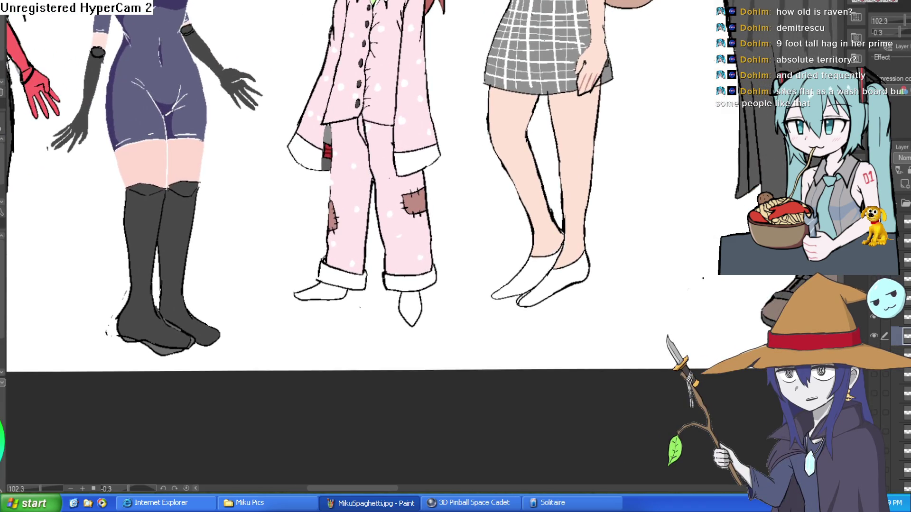
{"action": "scroll", "coordinate": [363, 141], "scroll_direction": "up", "scroll_amount": 3}
{"action": "left_click_drag", "start_coordinate": [316, 105], "coordinate": [320, 229]}
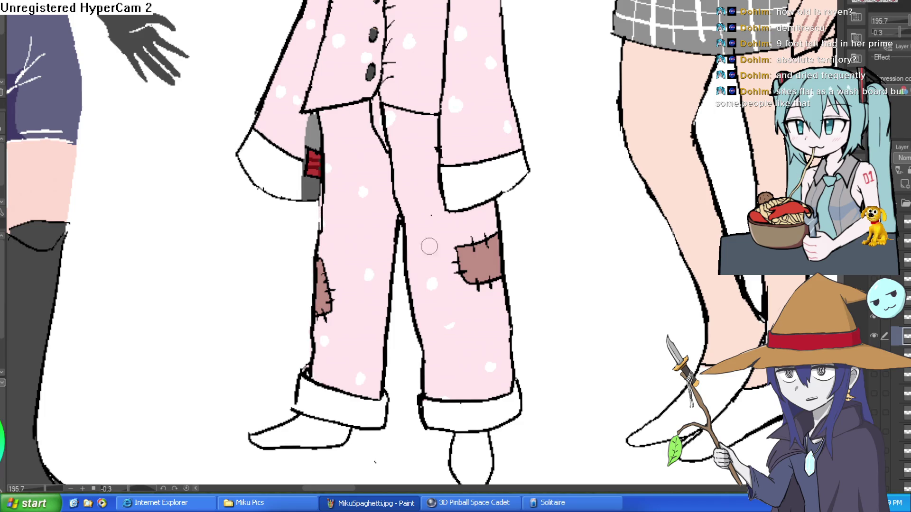
{"action": "scroll", "coordinate": [406, 251], "scroll_direction": "down", "scroll_amount": 2}
{"action": "scroll", "coordinate": [544, 260], "scroll_direction": "up", "scroll_amount": 4}
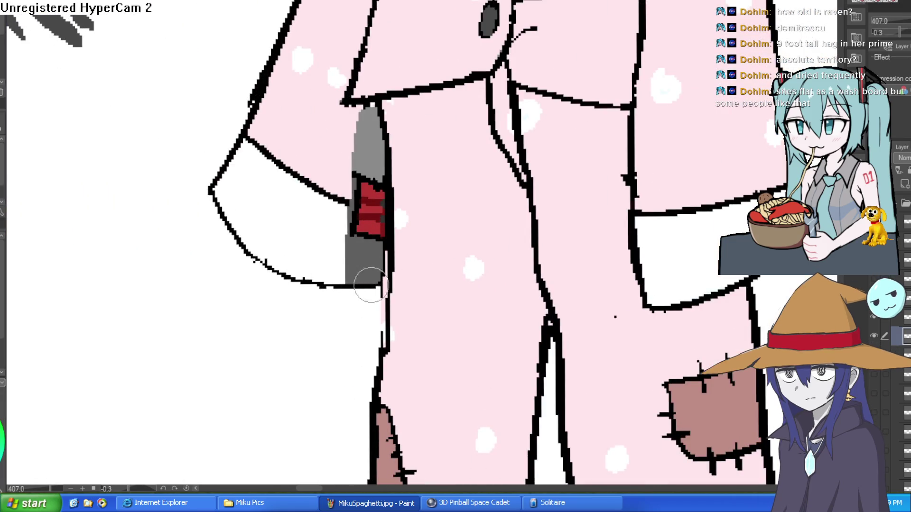
{"action": "scroll", "coordinate": [391, 215], "scroll_direction": "down", "scroll_amount": 6}
{"action": "scroll", "coordinate": [391, 216], "scroll_direction": "up", "scroll_amount": 5}
{"action": "left_click_drag", "start_coordinate": [328, 135], "coordinate": [338, 326]}
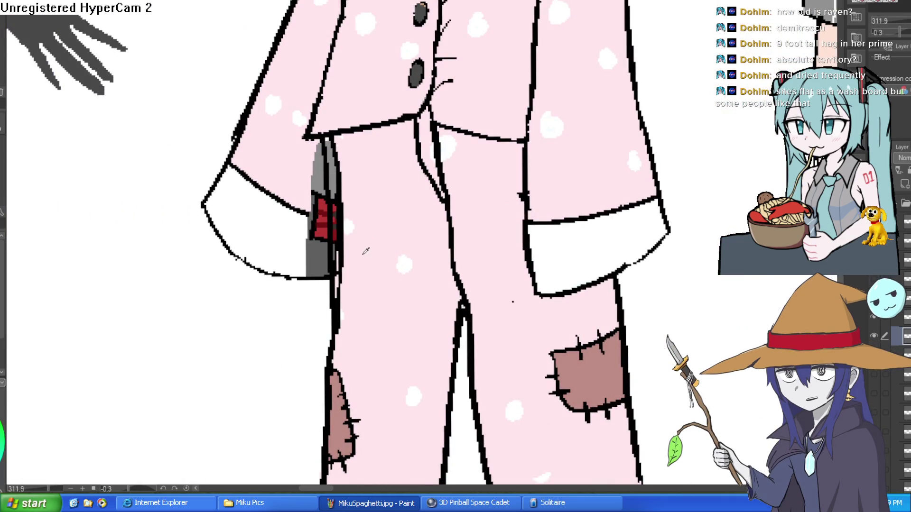
- Erase the outline beside the grey strip and paint pink over the grey-and-red marks
{"action": "left_click_drag", "start_coordinate": [335, 140], "coordinate": [337, 189]}
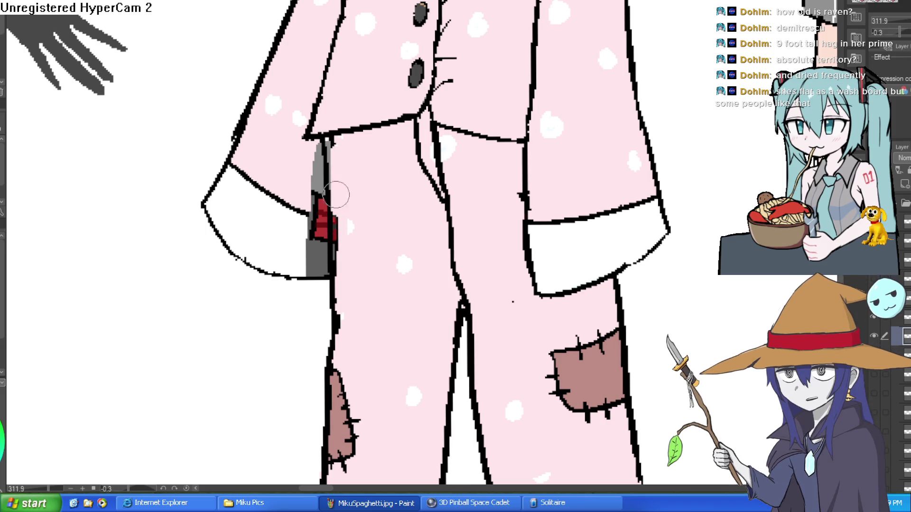
{"action": "left_click_drag", "start_coordinate": [340, 138], "coordinate": [341, 338]}
{"action": "scroll", "coordinate": [346, 349], "scroll_direction": "down", "scroll_amount": 5}
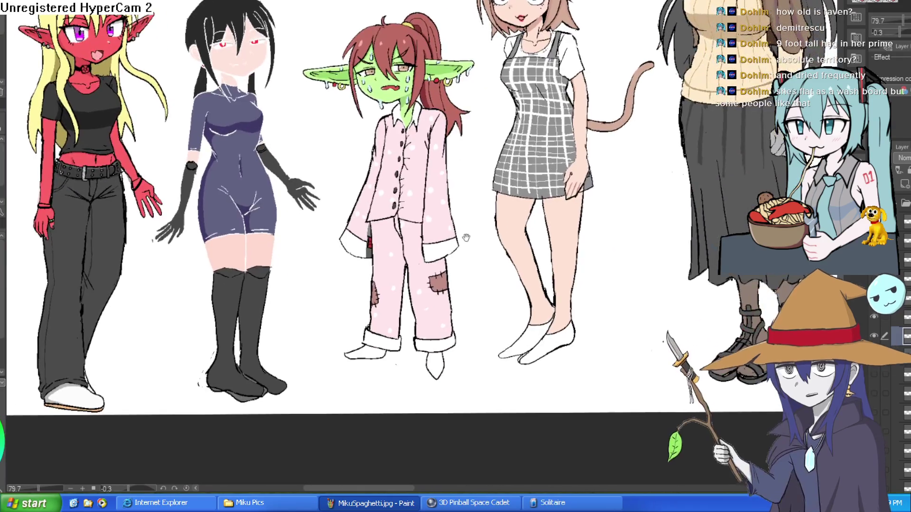
{"action": "scroll", "coordinate": [333, 262], "scroll_direction": "up", "scroll_amount": 5}
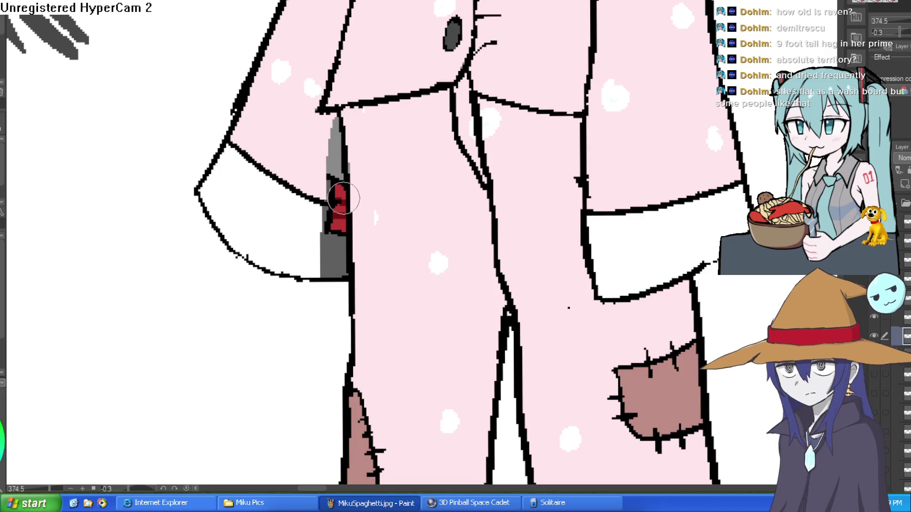
{"action": "mouse_move", "coordinate": [330, 121]}
{"action": "left_mouse_down"}
{"action": "mouse_move", "coordinate": [329, 173]}
{"action": "mouse_move", "coordinate": [332, 122]}
{"action": "left_mouse_up"}
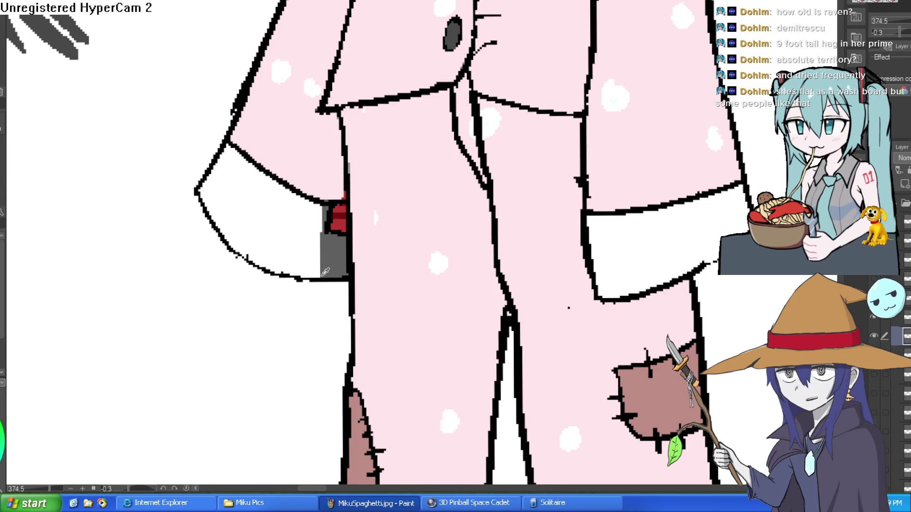
{"action": "scroll", "coordinate": [422, 239], "scroll_direction": "down", "scroll_amount": 5}
{"action": "left_click_drag", "start_coordinate": [539, 190], "coordinate": [534, 178]}
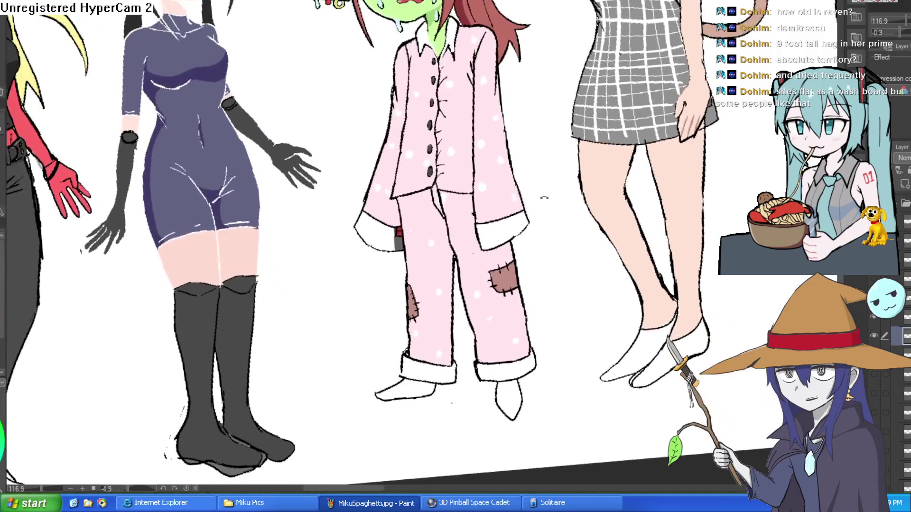
{"action": "scroll", "coordinate": [479, 272], "scroll_direction": "up", "scroll_amount": 5}
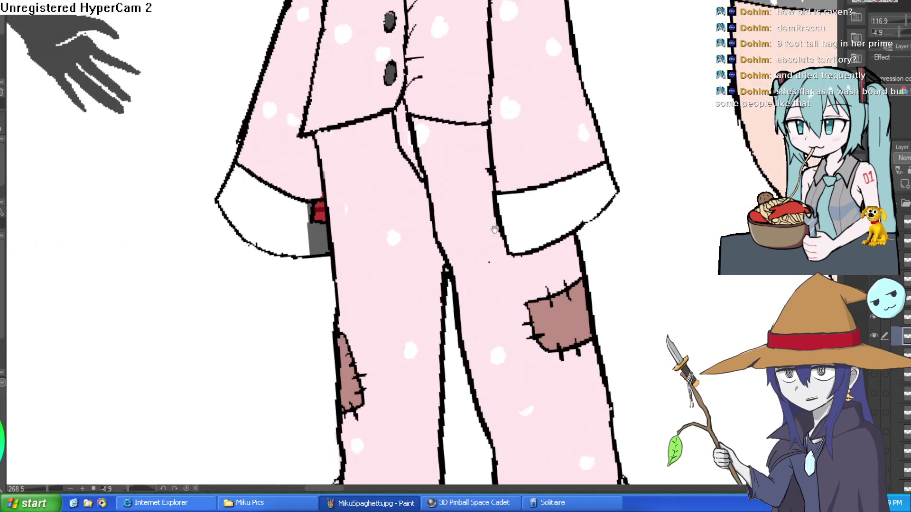
{"action": "left_click_drag", "start_coordinate": [479, 272], "coordinate": [463, 183]}
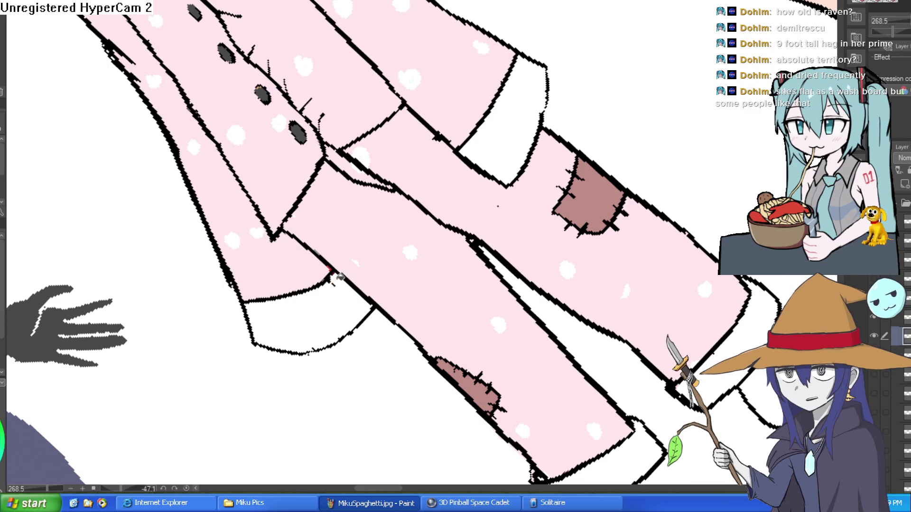
{"action": "scroll", "coordinate": [346, 282], "scroll_direction": "down", "scroll_amount": 5}
{"action": "mouse_move", "coordinate": [347, 282]}
{"action": "left_mouse_down"}
{"action": "mouse_move", "coordinate": [439, 338]}
{"action": "mouse_move", "coordinate": [553, 190]}
{"action": "mouse_move", "coordinate": [550, 171]}
{"action": "mouse_move", "coordinate": [558, 167]}
{"action": "mouse_move", "coordinate": [439, 215]}
{"action": "left_mouse_up"}
{"action": "scroll", "coordinate": [438, 337], "scroll_direction": "down", "scroll_amount": 3}
{"action": "scroll", "coordinate": [440, 214], "scroll_direction": "up", "scroll_amount": 4}
{"action": "scroll", "coordinate": [456, 209], "scroll_direction": "down", "scroll_amount": 2}
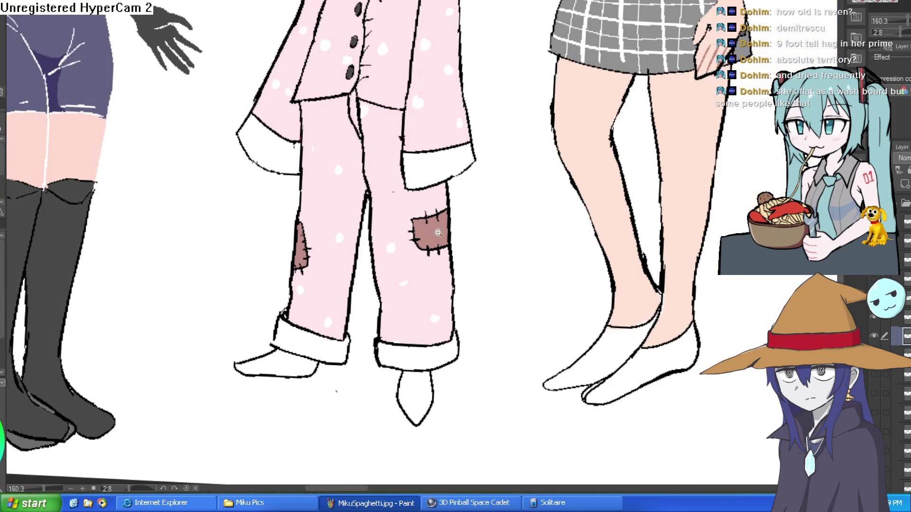
{"action": "scroll", "coordinate": [427, 223], "scroll_direction": "up", "scroll_amount": 3}
{"action": "scroll", "coordinate": [392, 236], "scroll_direction": "down", "scroll_amount": 3}
{"action": "left_click_drag", "start_coordinate": [575, 234], "coordinate": [277, 283]}
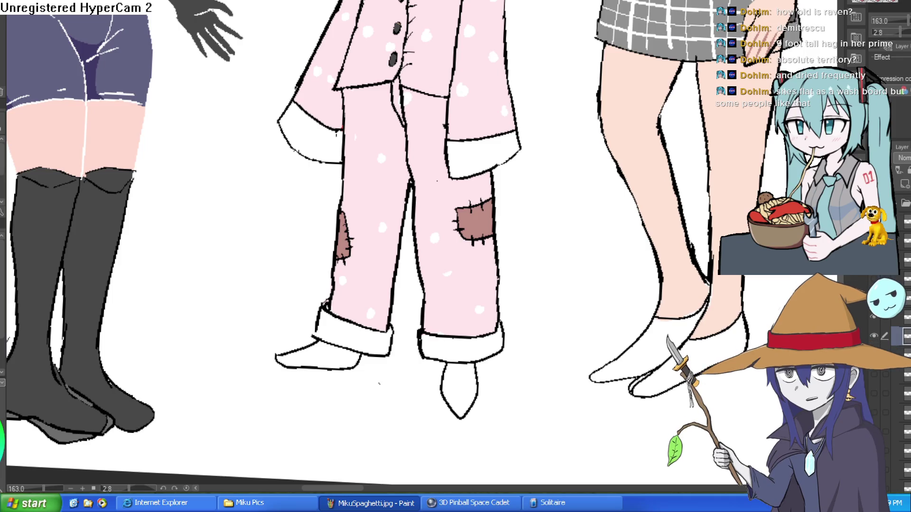
{"action": "scroll", "coordinate": [420, 161], "scroll_direction": "up", "scroll_amount": 3}
{"action": "left_click_drag", "start_coordinate": [419, 160], "coordinate": [369, 437]}
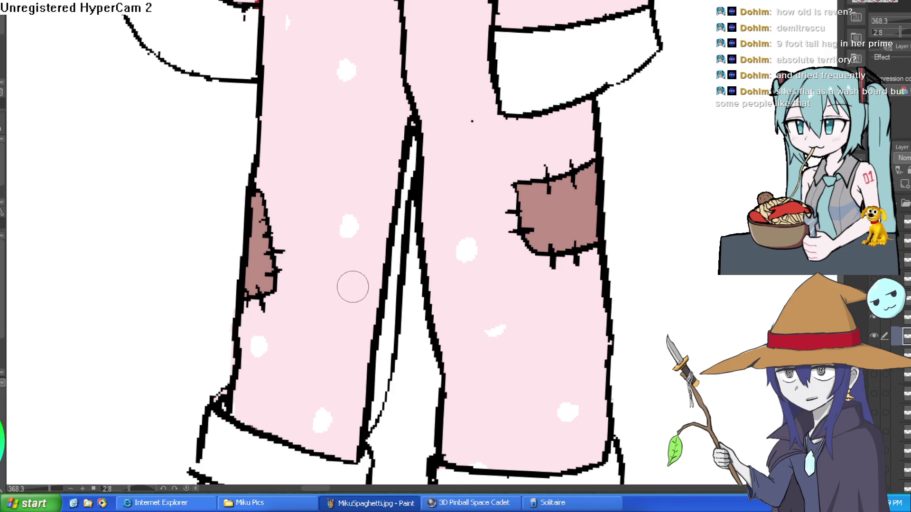
{"action": "mouse_move", "coordinate": [372, 265]}
{"action": "left_mouse_down"}
{"action": "mouse_move", "coordinate": [380, 304]}
{"action": "mouse_move", "coordinate": [405, 119]}
{"action": "left_mouse_up"}
{"action": "mouse_move", "coordinate": [408, 156]}
{"action": "left_mouse_down"}
{"action": "mouse_move", "coordinate": [398, 102]}
{"action": "mouse_move", "coordinate": [391, 269]}
{"action": "mouse_move", "coordinate": [358, 422]}
{"action": "mouse_move", "coordinate": [365, 422]}
{"action": "mouse_move", "coordinate": [371, 383]}
{"action": "mouse_move", "coordinate": [378, 392]}
{"action": "left_mouse_up"}
{"action": "scroll", "coordinate": [551, 249], "scroll_direction": "down", "scroll_amount": 5}
{"action": "mouse_move", "coordinate": [551, 249]}
{"action": "left_mouse_down"}
{"action": "mouse_move", "coordinate": [528, 234]}
{"action": "mouse_move", "coordinate": [532, 217]}
{"action": "left_mouse_up"}
{"action": "scroll", "coordinate": [533, 218], "scroll_direction": "up", "scroll_amount": 5}
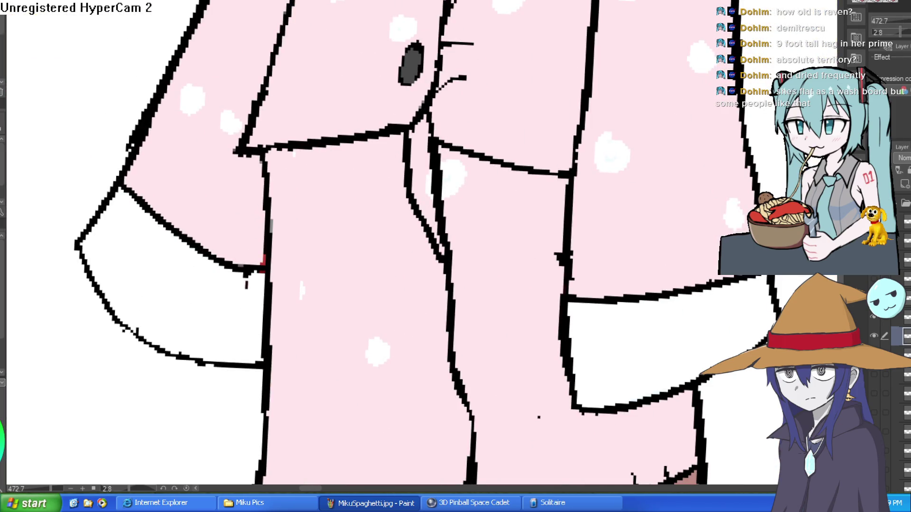
{"action": "left_click_drag", "start_coordinate": [295, 78], "coordinate": [492, 94]}
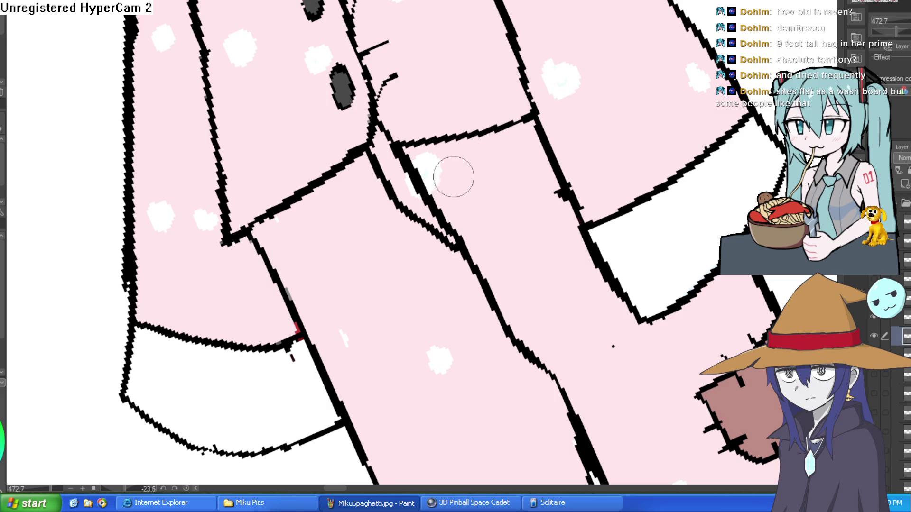
{"action": "left_click_drag", "start_coordinate": [453, 250], "coordinate": [350, 269]}
{"action": "left_click_drag", "start_coordinate": [415, 274], "coordinate": [519, 209]}
{"action": "scroll", "coordinate": [518, 209], "scroll_direction": "down", "scroll_amount": 5}
{"action": "left_click_drag", "start_coordinate": [570, 247], "coordinate": [618, 319]}
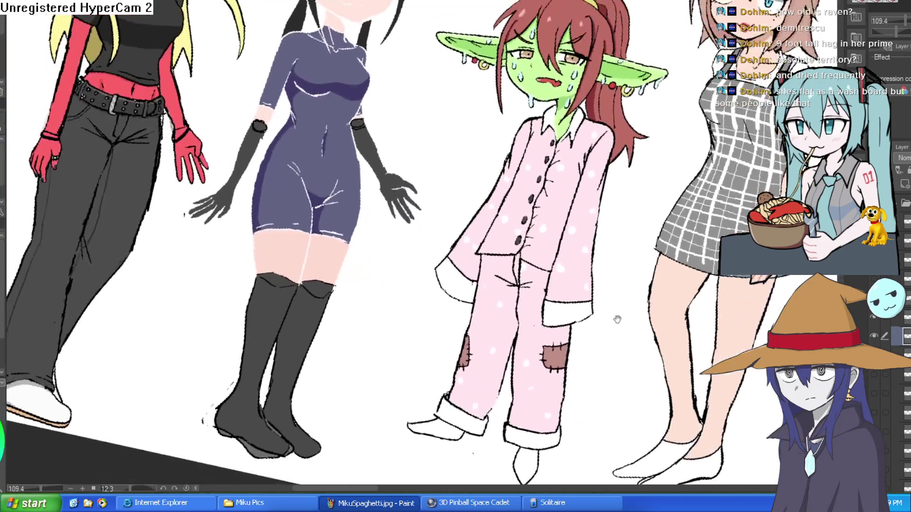
{"action": "scroll", "coordinate": [596, 301], "scroll_direction": "down", "scroll_amount": 2}
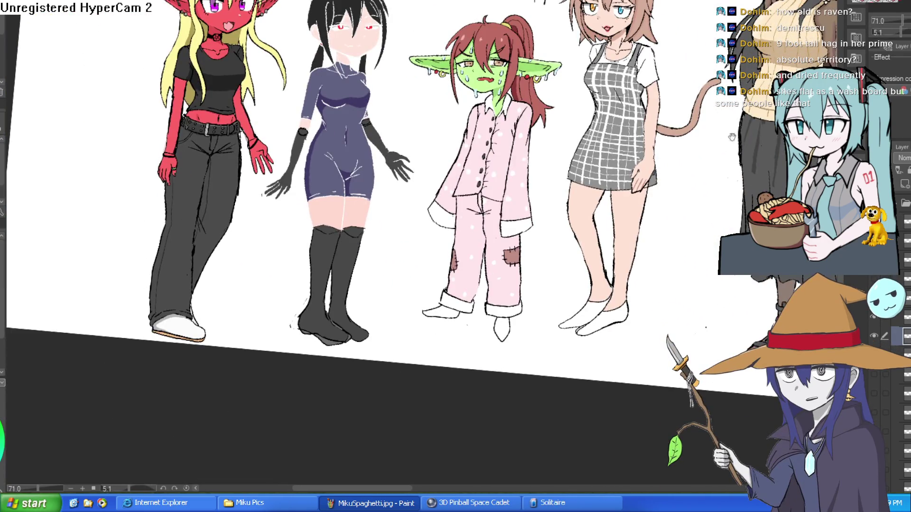
{"action": "scroll", "coordinate": [466, 160], "scroll_direction": "up", "scroll_amount": 3}
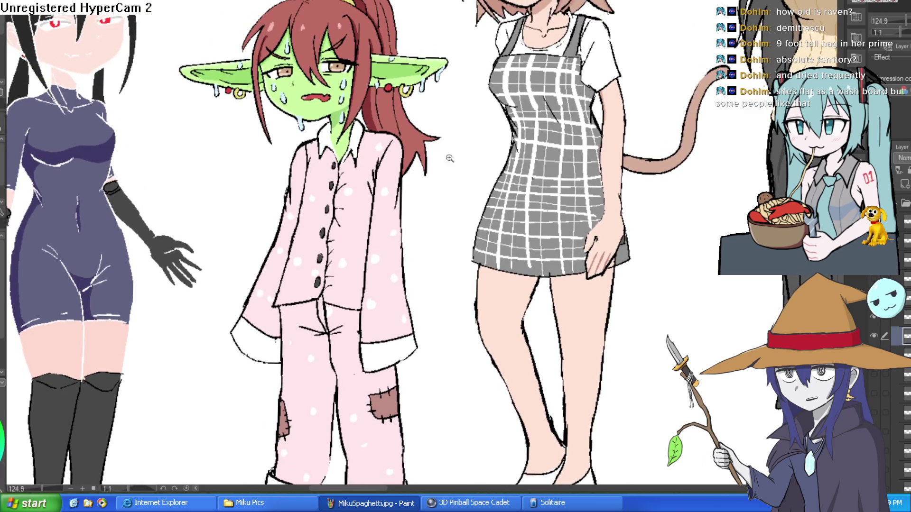
{"action": "scroll", "coordinate": [465, 160], "scroll_direction": "up", "scroll_amount": 10}
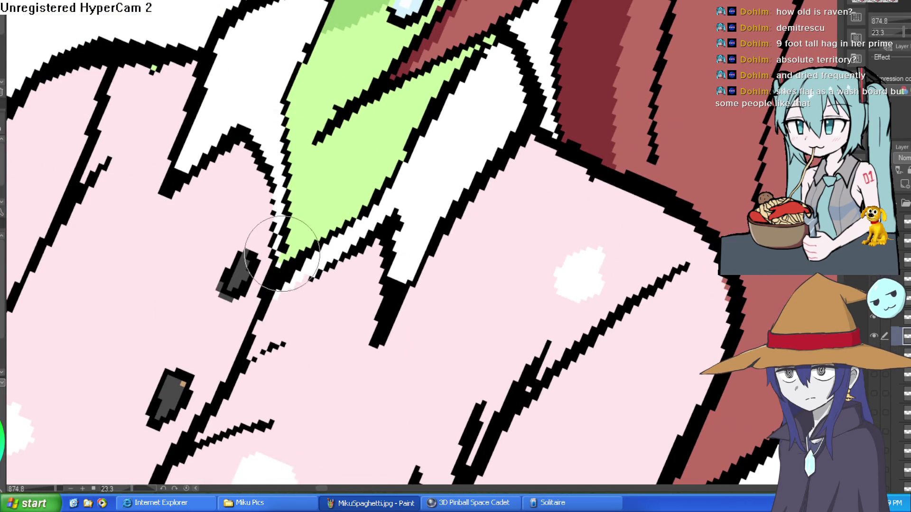
{"action": "scroll", "coordinate": [280, 259], "scroll_direction": "down", "scroll_amount": 8}
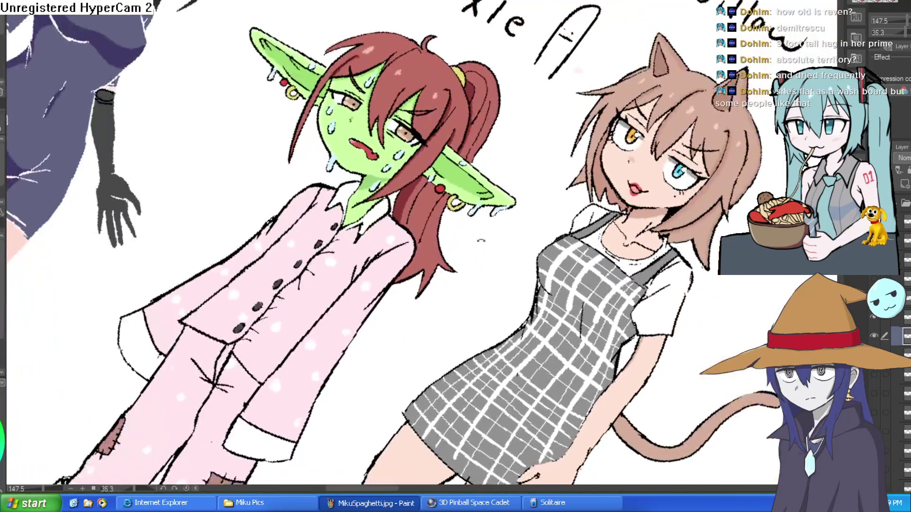
{"action": "scroll", "coordinate": [481, 241], "scroll_direction": "down", "scroll_amount": 3}
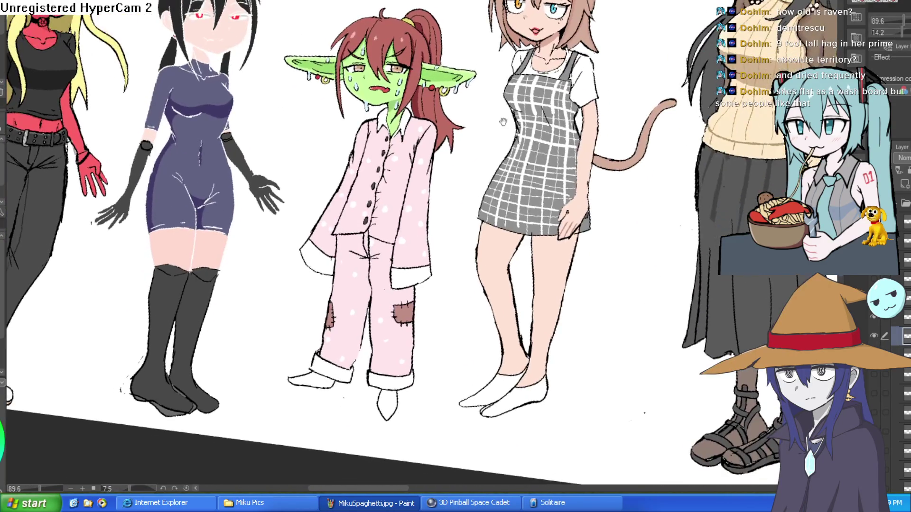
{"action": "scroll", "coordinate": [441, 274], "scroll_direction": "up", "scroll_amount": 5}
{"action": "scroll", "coordinate": [441, 275], "scroll_direction": "down", "scroll_amount": 4}
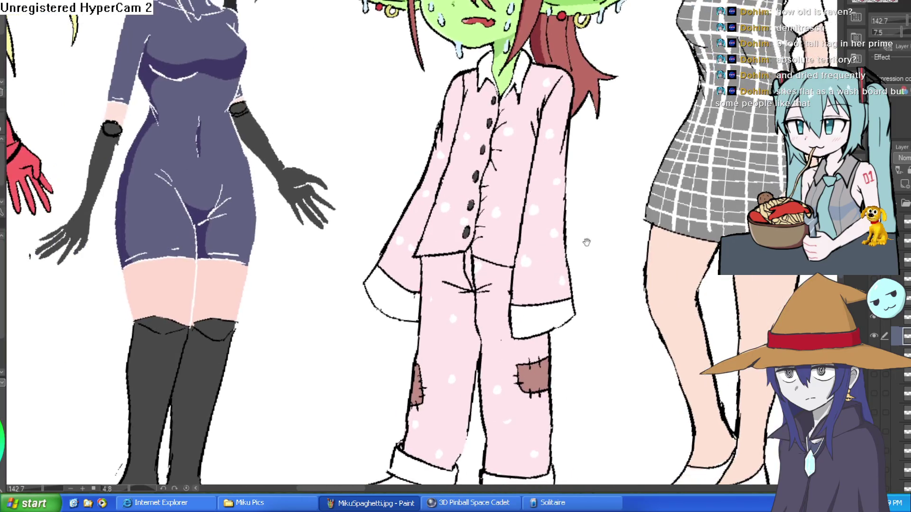
{"action": "scroll", "coordinate": [586, 243], "scroll_direction": "down", "scroll_amount": 3}
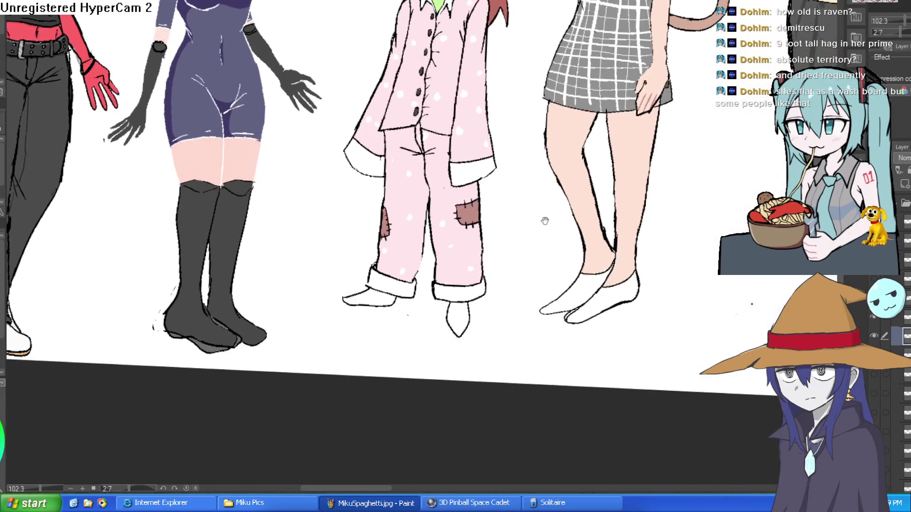
{"action": "scroll", "coordinate": [522, 230], "scroll_direction": "down", "scroll_amount": 2}
- Reset the canvas rotation and zoom, briefly hiding and reshowing Nixie's pajama layer
{"action": "mouse_move", "coordinate": [529, 238]}
{"action": "left_mouse_down"}
{"action": "mouse_move", "coordinate": [521, 230]}
{"action": "mouse_move", "coordinate": [574, 224]}
{"action": "left_mouse_up"}
{"action": "key", "text": "ctrl+alt+0"}
{"action": "key", "text": "h"}
{"action": "key", "text": "h"}
{"action": "left_click", "coordinate": [875, 337]}
{"action": "left_click", "coordinate": [874, 338]}
{"action": "key", "text": "ctrl+0"}
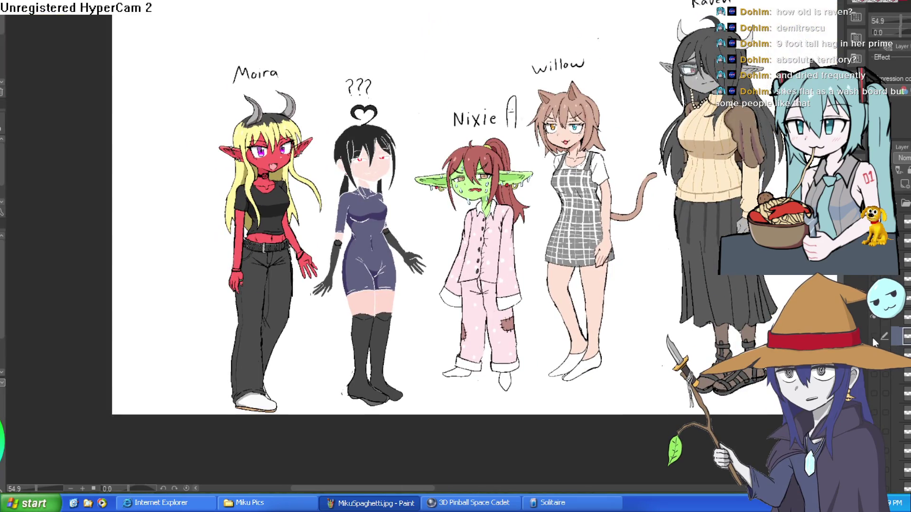
- Toggle Nixie's pajama and sweat layers to preview the grey outfit underneath
{"action": "left_click", "coordinate": [874, 337]}
{"action": "left_click", "coordinate": [874, 338]}
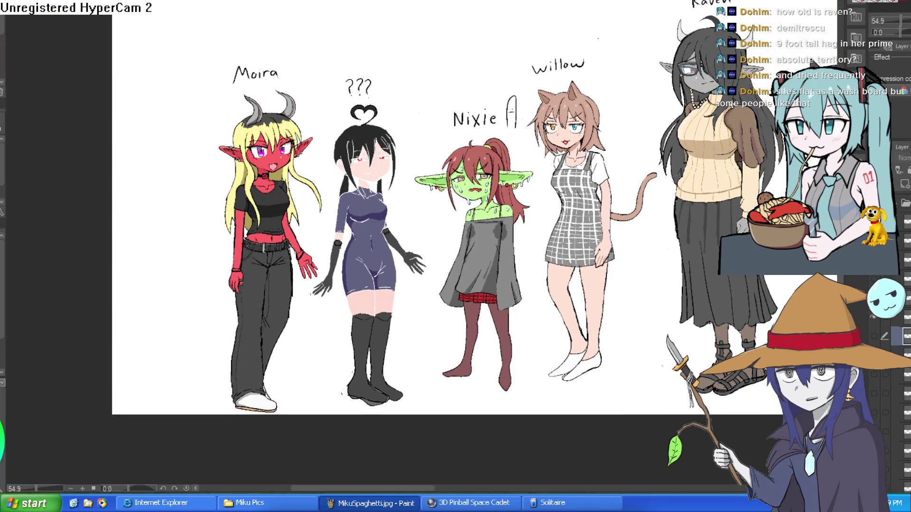
{"action": "left_click", "coordinate": [875, 338]}
{"action": "scroll", "coordinate": [520, 228], "scroll_direction": "up", "scroll_amount": 3}
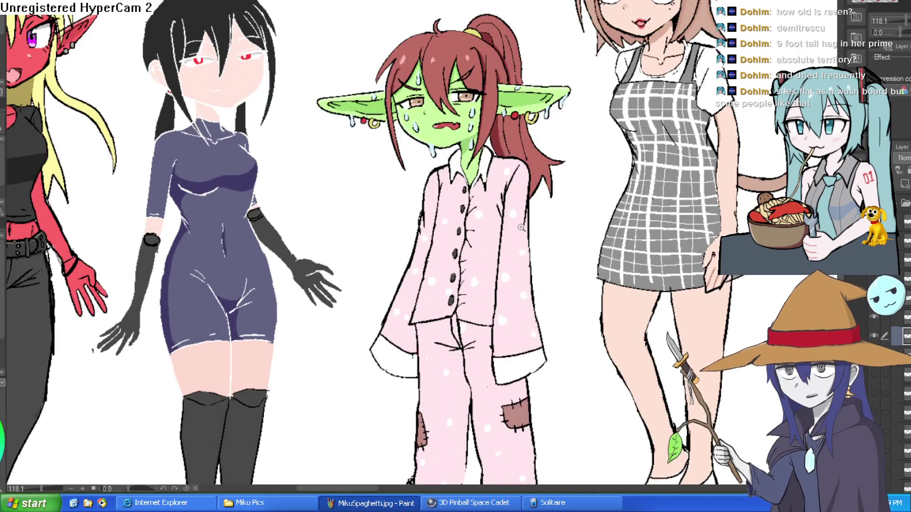
{"action": "scroll", "coordinate": [519, 229], "scroll_direction": "up", "scroll_amount": 3}
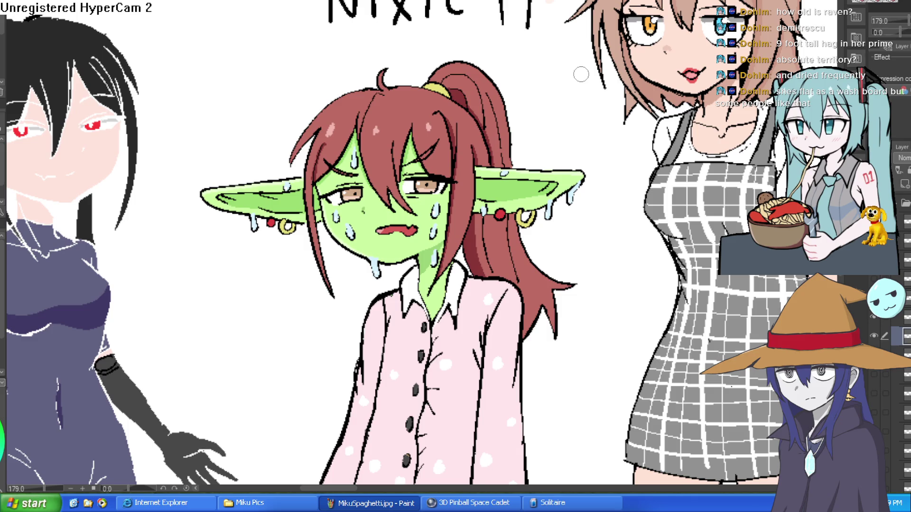
{"action": "left_click", "coordinate": [875, 336]}
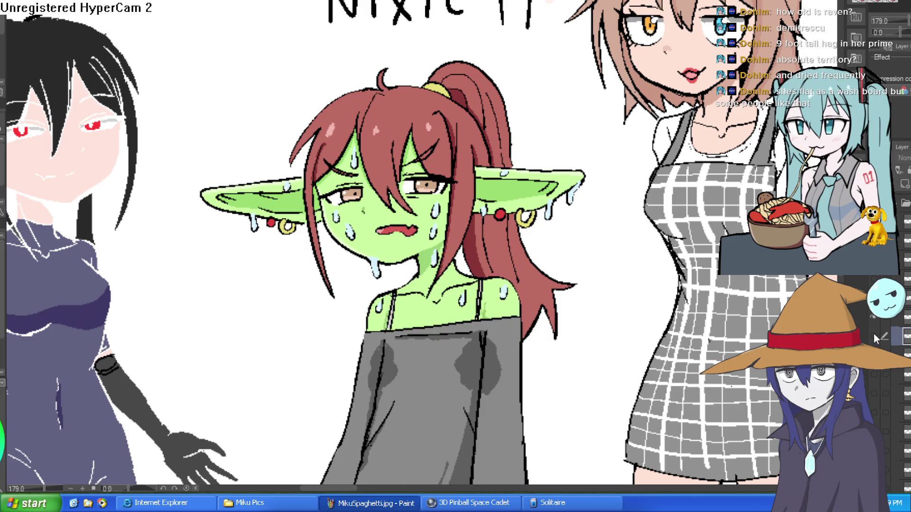
{"action": "left_click", "coordinate": [875, 336]}
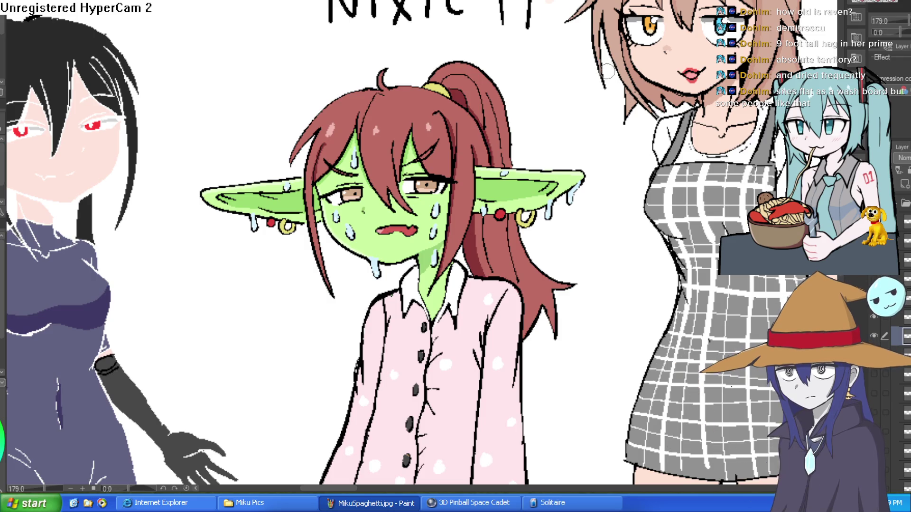
- Hide the pajama layer so Nixie wears the grey top, then zoom in on her face
{"action": "scroll", "coordinate": [588, 195], "scroll_direction": "down", "scroll_amount": 3}
{"action": "mouse_move", "coordinate": [567, 210]}
{"action": "left_mouse_down"}
{"action": "mouse_move", "coordinate": [567, 193]}
{"action": "mouse_move", "coordinate": [536, 195]}
{"action": "mouse_move", "coordinate": [538, 216]}
{"action": "mouse_move", "coordinate": [538, 203]}
{"action": "left_mouse_up"}
{"action": "left_click", "coordinate": [874, 336]}
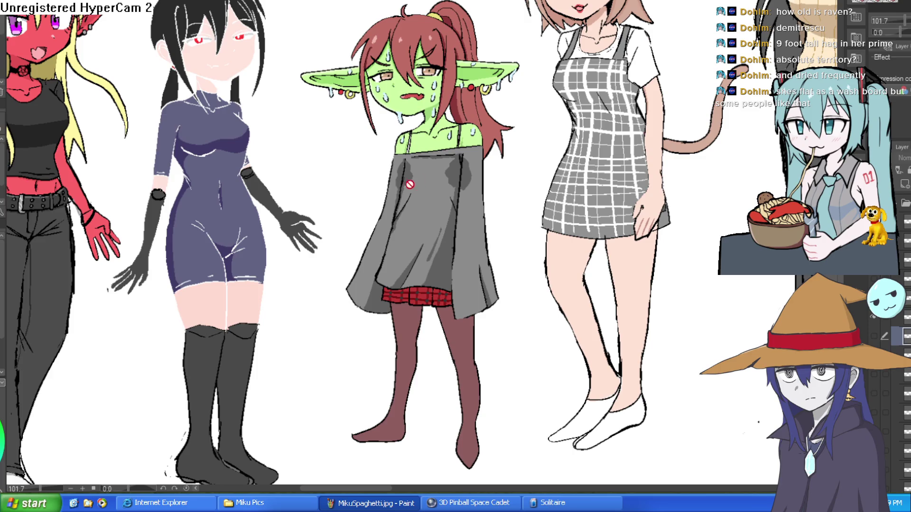
{"action": "left_click", "coordinate": [426, 182]}
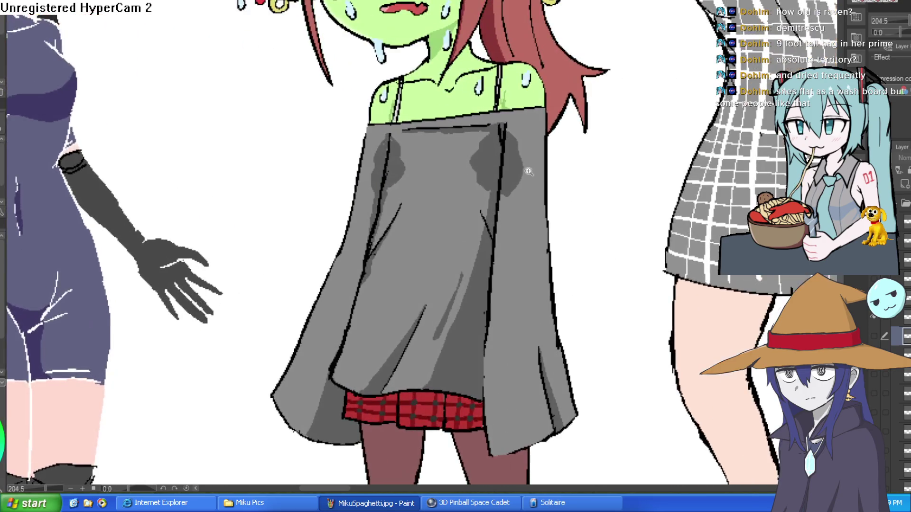
{"action": "mouse_move", "coordinate": [520, 145]}
{"action": "left_mouse_down"}
{"action": "mouse_move", "coordinate": [408, 308]}
{"action": "mouse_move", "coordinate": [473, 235]}
{"action": "left_mouse_up"}
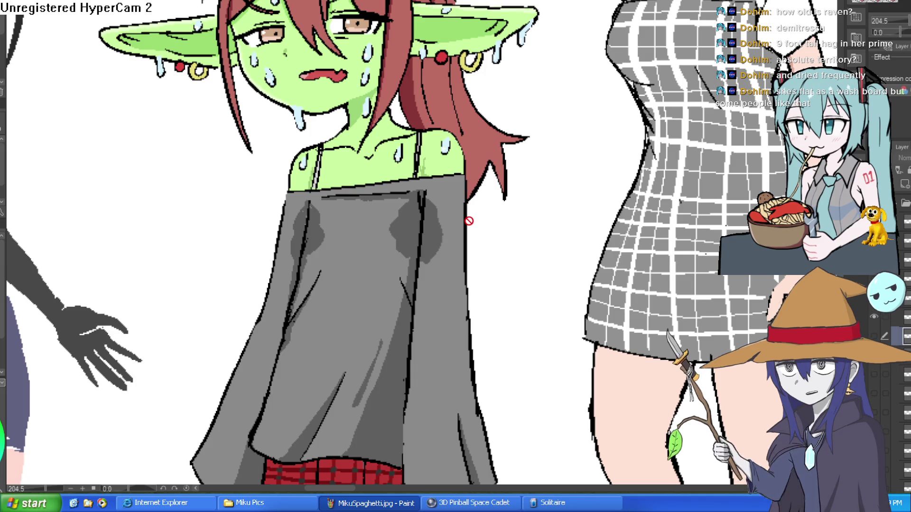
{"action": "mouse_move", "coordinate": [455, 141]}
{"action": "left_mouse_down"}
{"action": "mouse_move", "coordinate": [461, 207]}
{"action": "mouse_move", "coordinate": [488, 217]}
{"action": "left_mouse_up"}
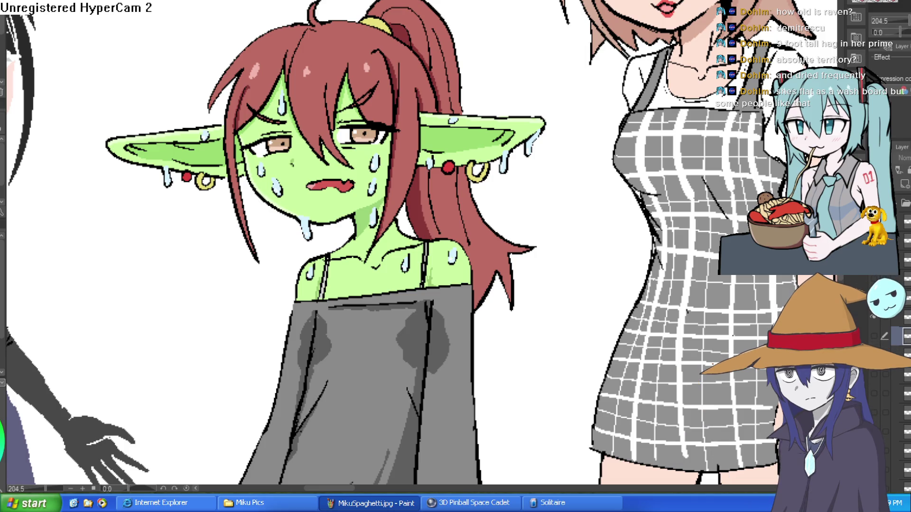
{"action": "scroll", "coordinate": [545, 244], "scroll_direction": "down", "scroll_amount": 6}
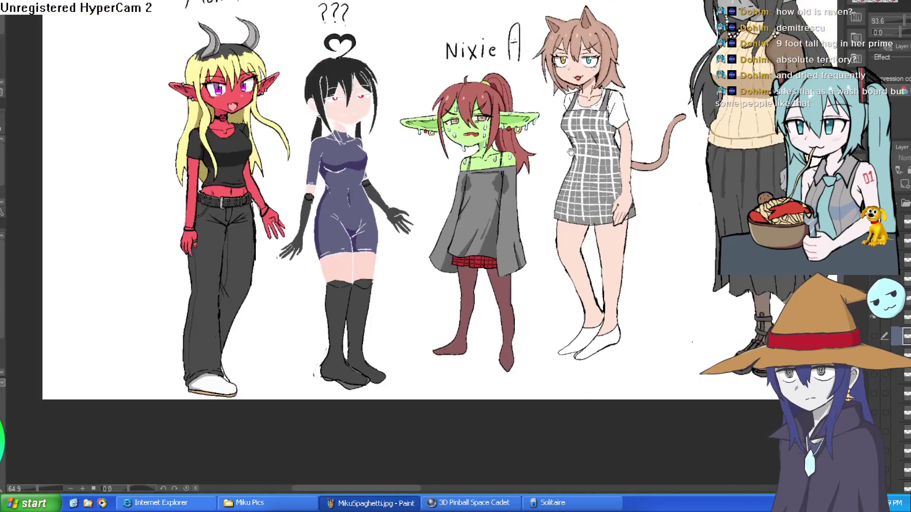
{"action": "scroll", "coordinate": [659, 212], "scroll_direction": "down", "scroll_amount": 2}
{"action": "scroll", "coordinate": [474, 208], "scroll_direction": "up", "scroll_amount": 8}
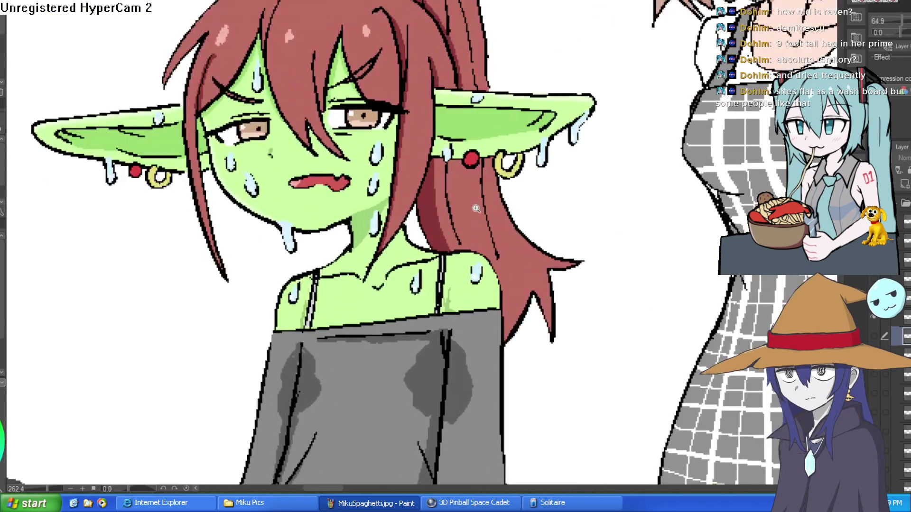
{"action": "scroll", "coordinate": [483, 215], "scroll_direction": "down", "scroll_amount": 2}
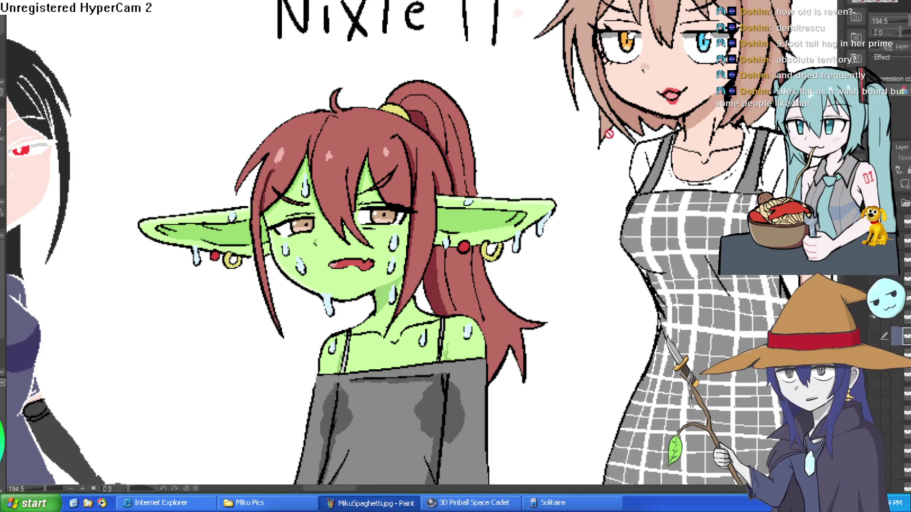
- Compare the grey top against the pink shirt once more, then bring Willow into view
{"action": "left_click", "coordinate": [878, 338]}
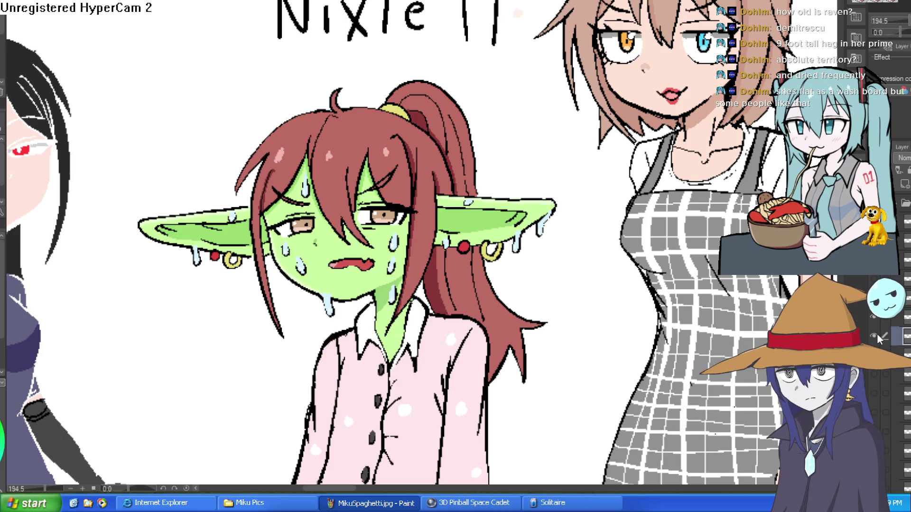
{"action": "left_click", "coordinate": [878, 338]}
{"action": "scroll", "coordinate": [601, 311], "scroll_direction": "down", "scroll_amount": 3}
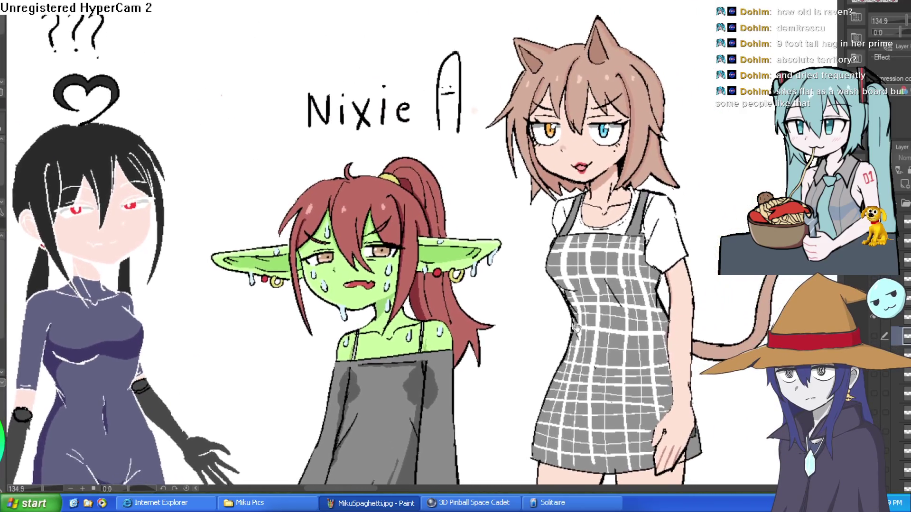
{"action": "left_click_drag", "start_coordinate": [602, 311], "coordinate": [582, 287]}
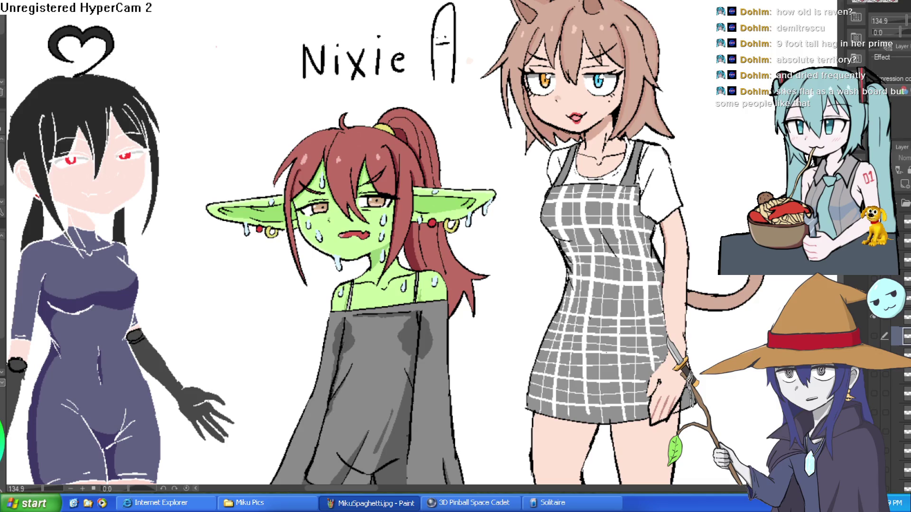
{"action": "mouse_move", "coordinate": [802, 346]}
{"action": "left_mouse_down"}
{"action": "mouse_move", "coordinate": [661, 345]}
{"action": "mouse_move", "coordinate": [502, 370]}
{"action": "mouse_move", "coordinate": [532, 362]}
{"action": "mouse_move", "coordinate": [585, 304]}
{"action": "mouse_move", "coordinate": [463, 345]}
{"action": "mouse_move", "coordinate": [604, 304]}
{"action": "mouse_move", "coordinate": [479, 266]}
{"action": "mouse_move", "coordinate": [581, 268]}
{"action": "left_mouse_up"}
{"action": "scroll", "coordinate": [581, 268], "scroll_direction": "down", "scroll_amount": 4}
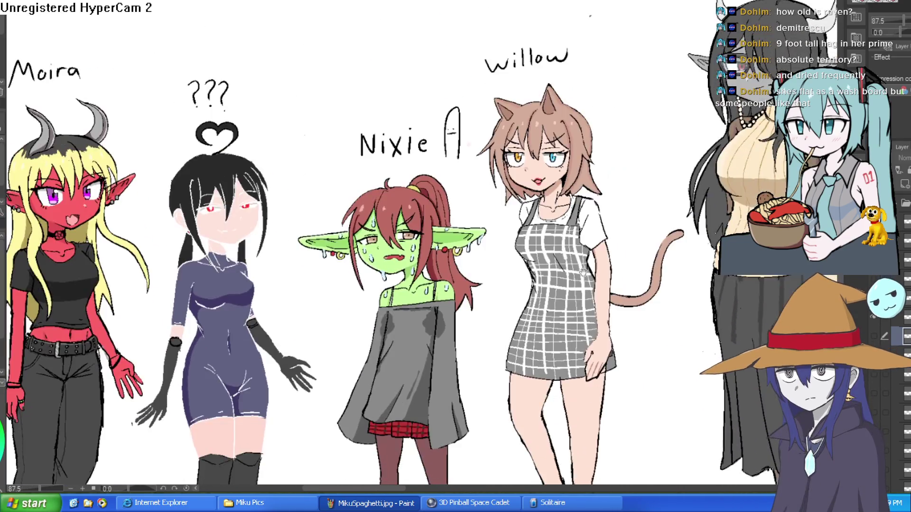
{"action": "scroll", "coordinate": [581, 268], "scroll_direction": "up", "scroll_amount": 2}
- Settle Nixie on the grey top with her sweat, blush and A label hidden
{"action": "left_click", "coordinate": [875, 341]}
{"action": "left_click", "coordinate": [875, 340]}
{"action": "left_click", "coordinate": [874, 340]}
{"action": "left_click", "coordinate": [875, 341]}
{"action": "left_click", "coordinate": [875, 340]}
{"action": "left_click_drag", "start_coordinate": [198, 325], "coordinate": [631, 298]}
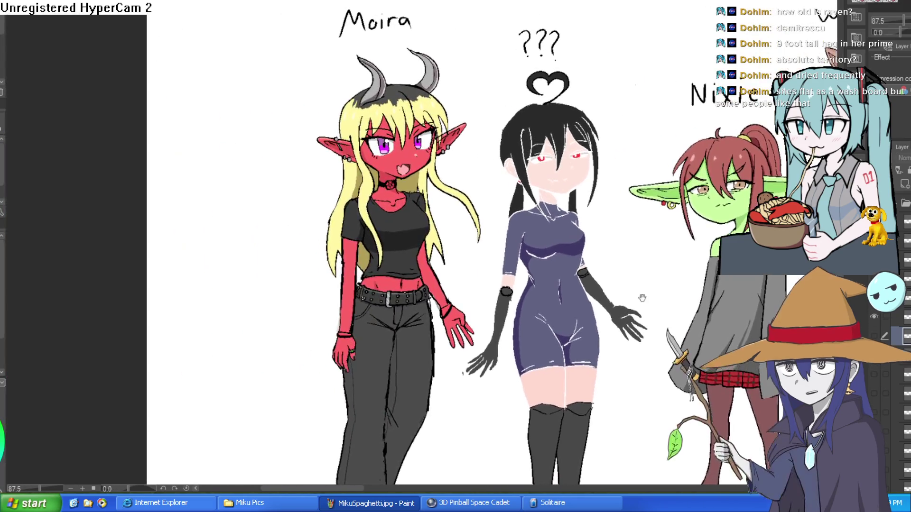
- Turn Nixie's pink pajama and sweaty expression layers back on and expand a layer folder
{"action": "left_click", "coordinate": [877, 376]}
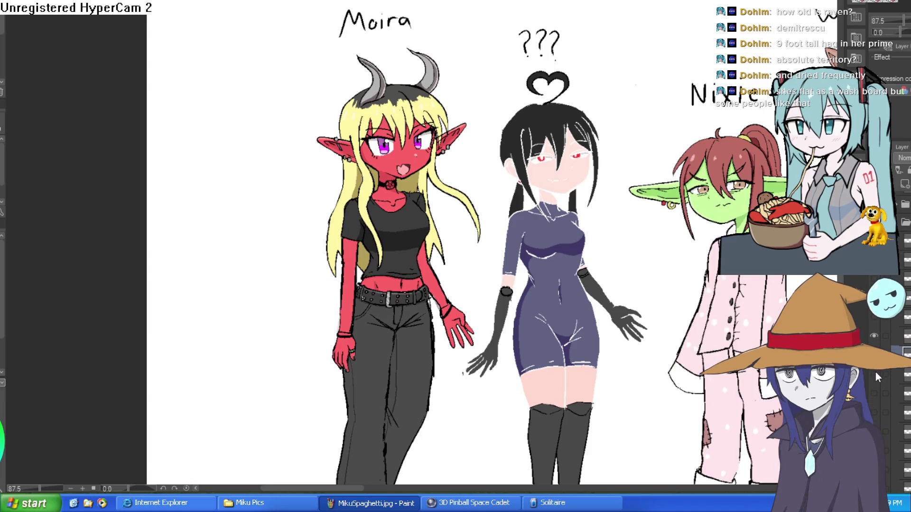
{"action": "left_click", "coordinate": [875, 376]}
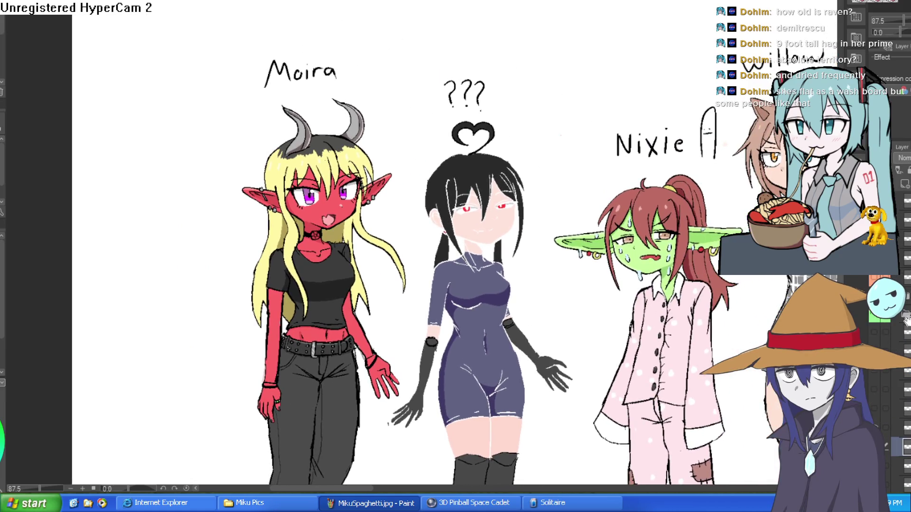
{"action": "left_click", "coordinate": [905, 319]}
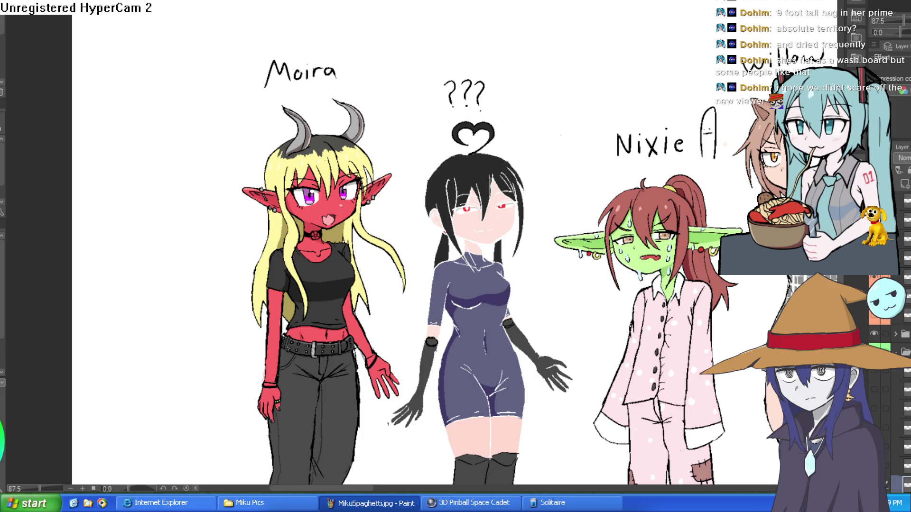
{"action": "scroll", "coordinate": [897, 369], "scroll_direction": "up", "scroll_amount": 5}
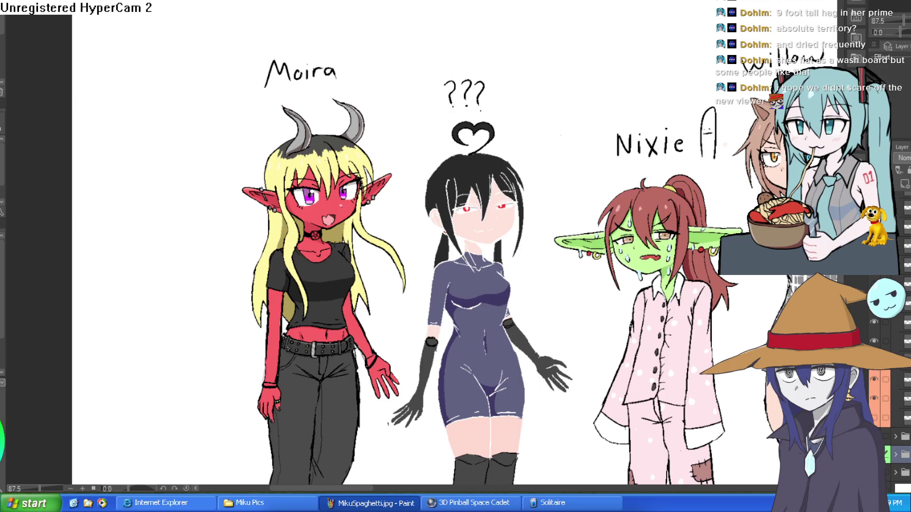
{"action": "scroll", "coordinate": [897, 369], "scroll_direction": "up", "scroll_amount": 3}
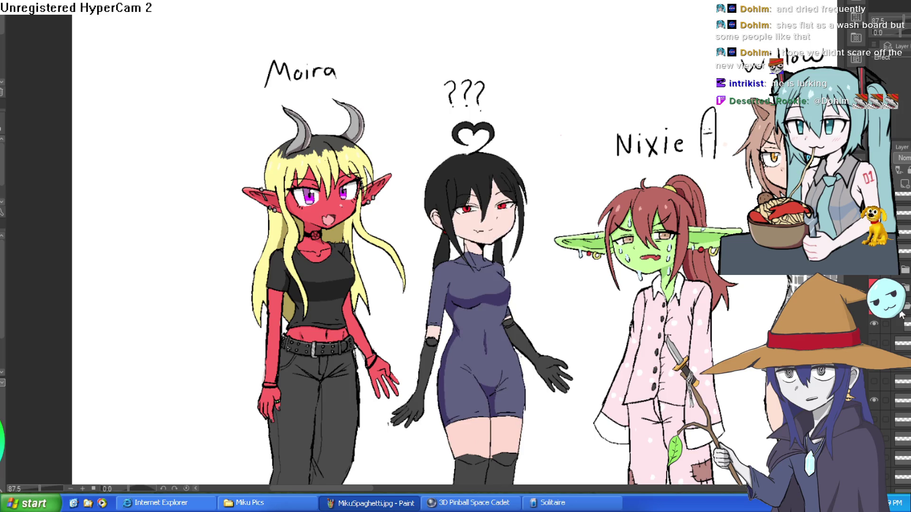
- Undo and redo Moira's last change to compare, then toggle the black-haired character's shading layer
{"action": "key", "text": "ctrl+z"}
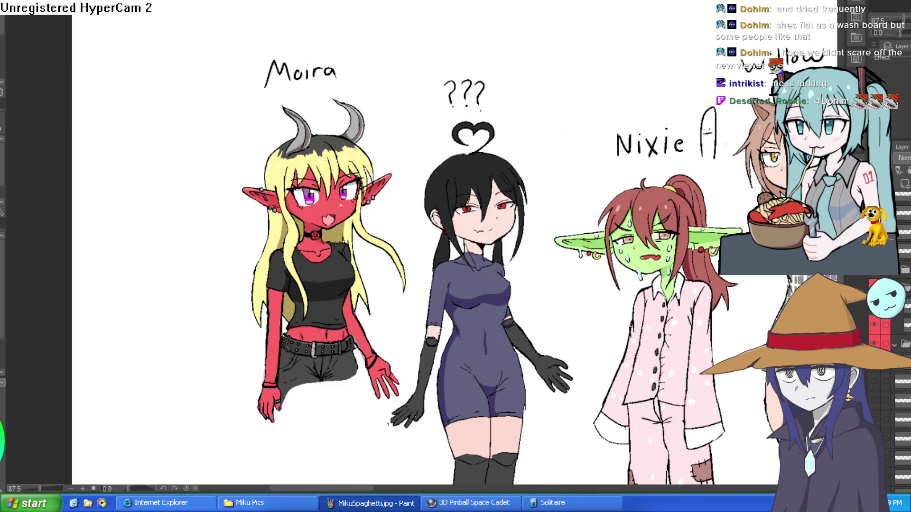
{"action": "key", "text": "ctrl+y"}
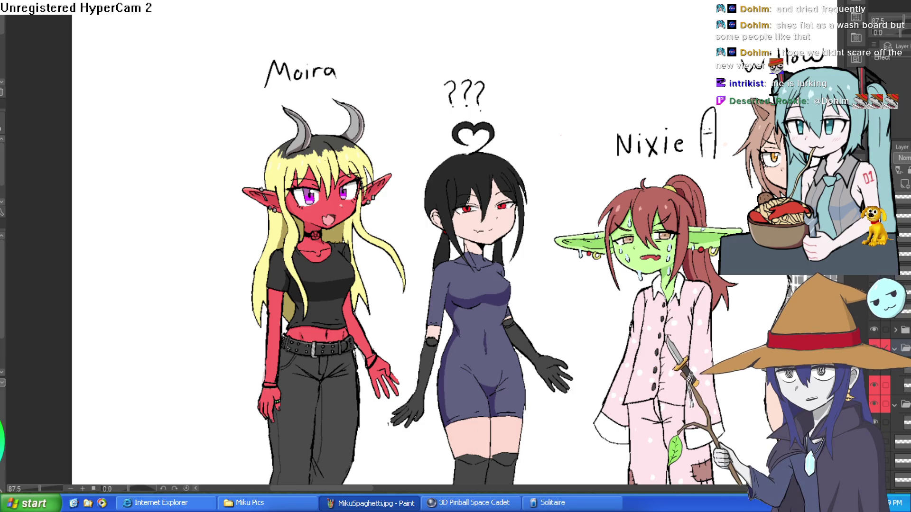
{"action": "key", "text": "ctrl+z"}
{"action": "key", "text": "ctrl+y"}
{"action": "left_click", "coordinate": [895, 349]}
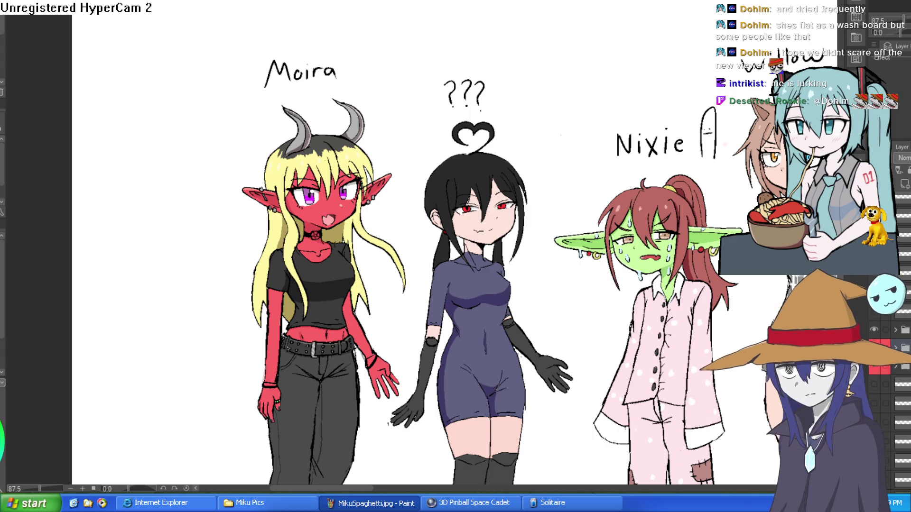
{"action": "left_click", "coordinate": [877, 372]}
{"action": "left_click", "coordinate": [877, 372]}
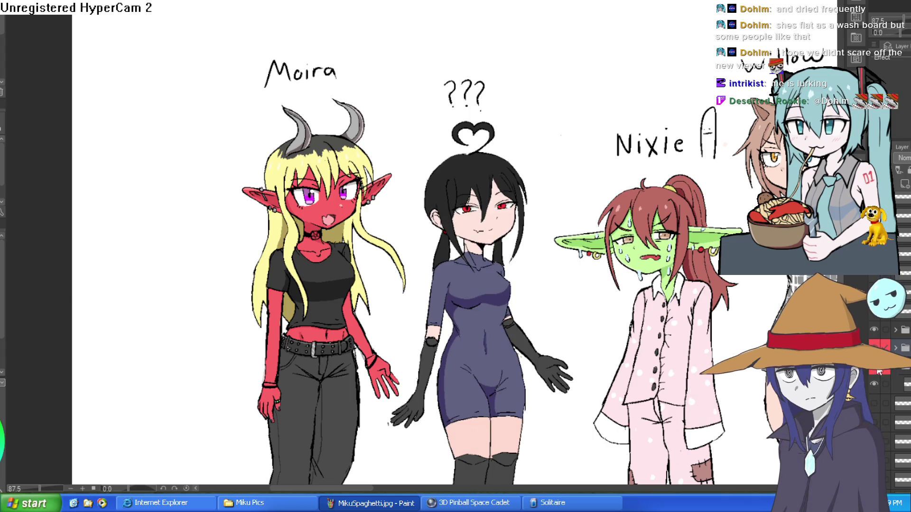
{"action": "left_click", "coordinate": [877, 394]}
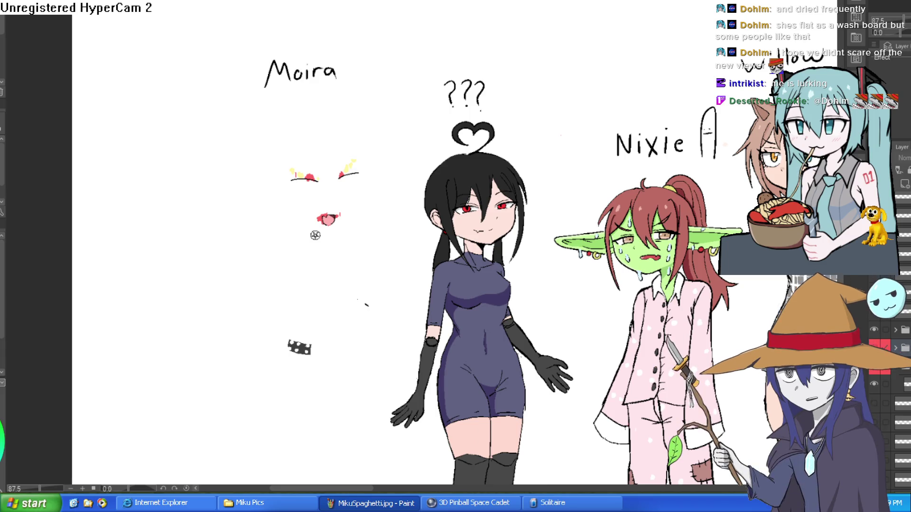
{"action": "left_click", "coordinate": [877, 394]}
{"action": "left_click", "coordinate": [877, 394]}
{"action": "left_click", "coordinate": [877, 394]}
{"action": "scroll", "coordinate": [404, 261], "scroll_direction": "down", "scroll_amount": 2}
{"action": "scroll", "coordinate": [891, 380], "scroll_direction": "up", "scroll_amount": 3}
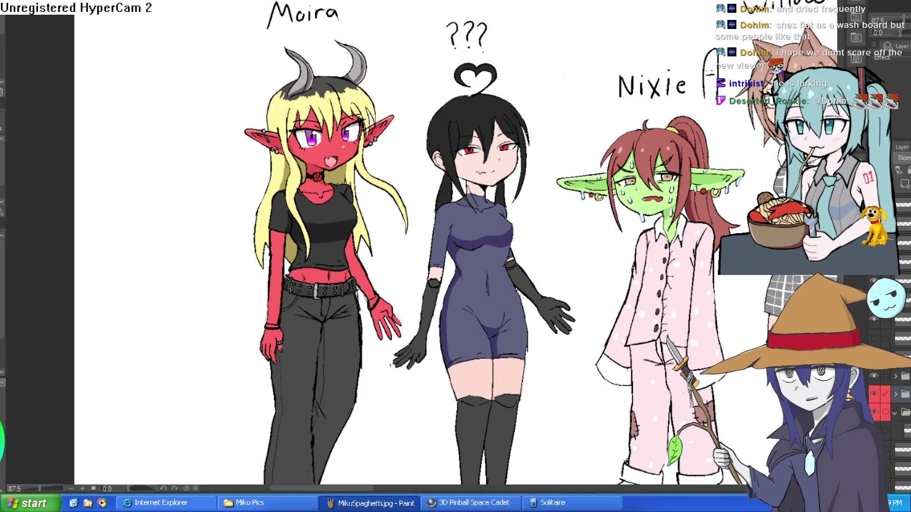
{"action": "scroll", "coordinate": [892, 427], "scroll_direction": "up", "scroll_amount": 2}
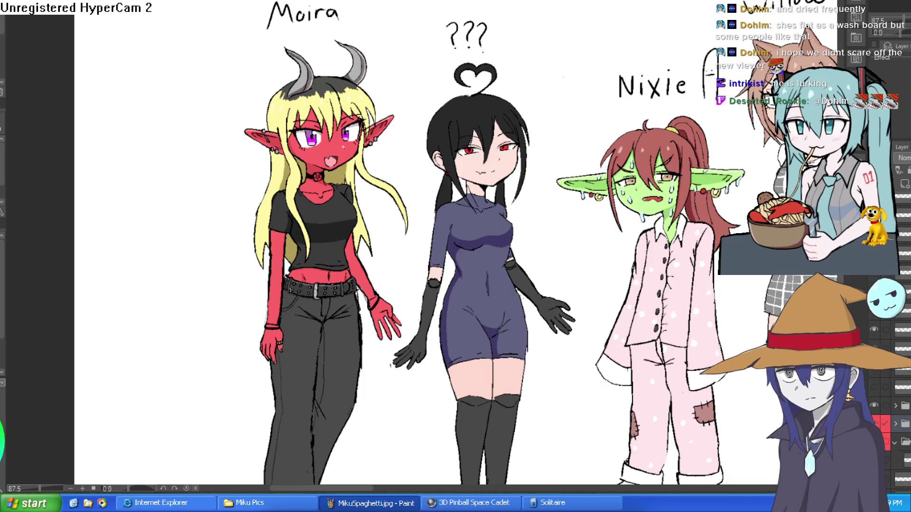
{"action": "scroll", "coordinate": [891, 427], "scroll_direction": "up", "scroll_amount": 1}
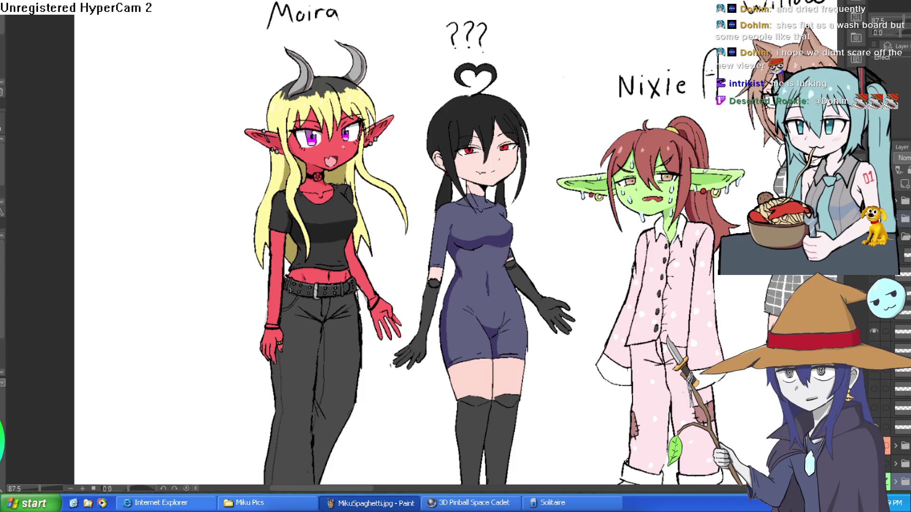
{"action": "left_click", "coordinate": [874, 331]}
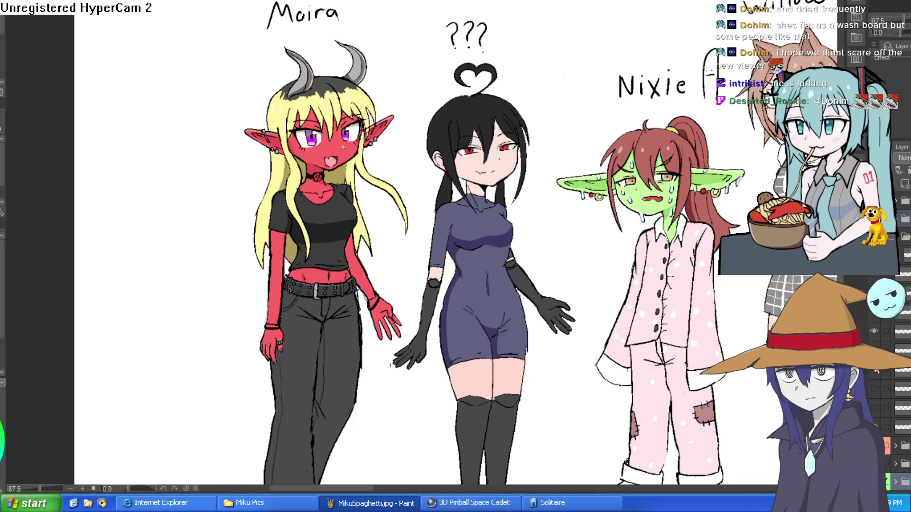
{"action": "scroll", "coordinate": [895, 349], "scroll_direction": "down", "scroll_amount": 2}
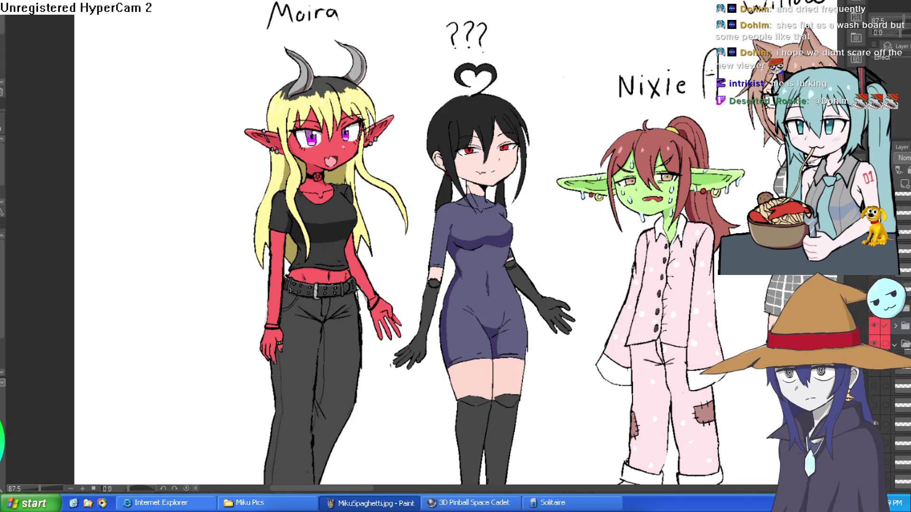
{"action": "scroll", "coordinate": [896, 361], "scroll_direction": "down", "scroll_amount": 2}
{"action": "scroll", "coordinate": [898, 388], "scroll_direction": "up", "scroll_amount": 3}
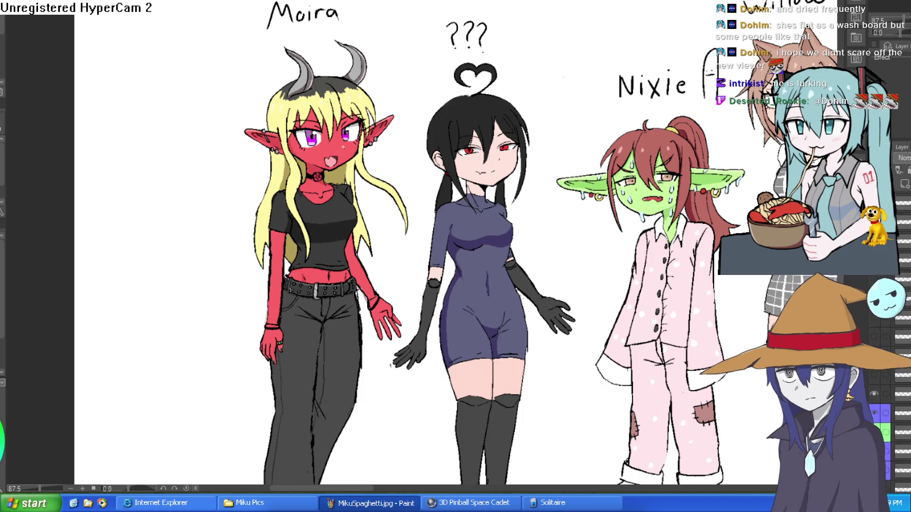
{"action": "scroll", "coordinate": [899, 404], "scroll_direction": "up", "scroll_amount": 3}
{"action": "scroll", "coordinate": [898, 379], "scroll_direction": "down", "scroll_amount": 2}
{"action": "scroll", "coordinate": [898, 342], "scroll_direction": "down", "scroll_amount": 3}
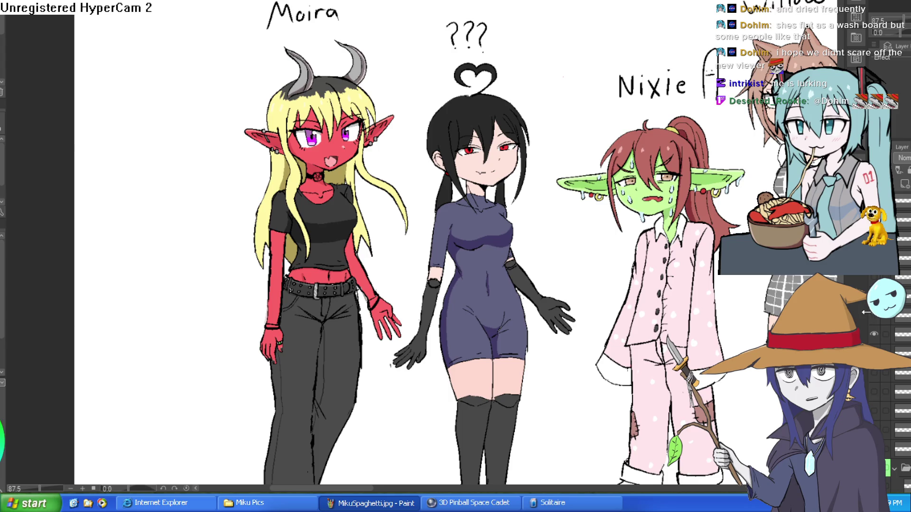
- Fit the whole lineup on screen, widen then narrow the Layer panel, and zoom toward Moira
{"action": "key", "text": "ctrl+0"}
{"action": "mouse_move", "coordinate": [756, 325]}
{"action": "left_mouse_down"}
{"action": "mouse_move", "coordinate": [633, 311]}
{"action": "mouse_move", "coordinate": [527, 278]}
{"action": "left_mouse_up"}
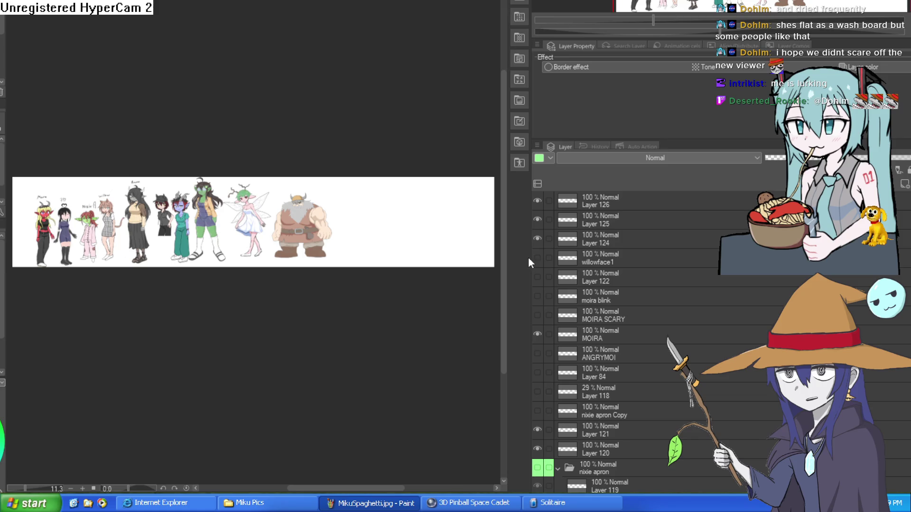
{"action": "scroll", "coordinate": [611, 221], "scroll_direction": "down", "scroll_amount": 2}
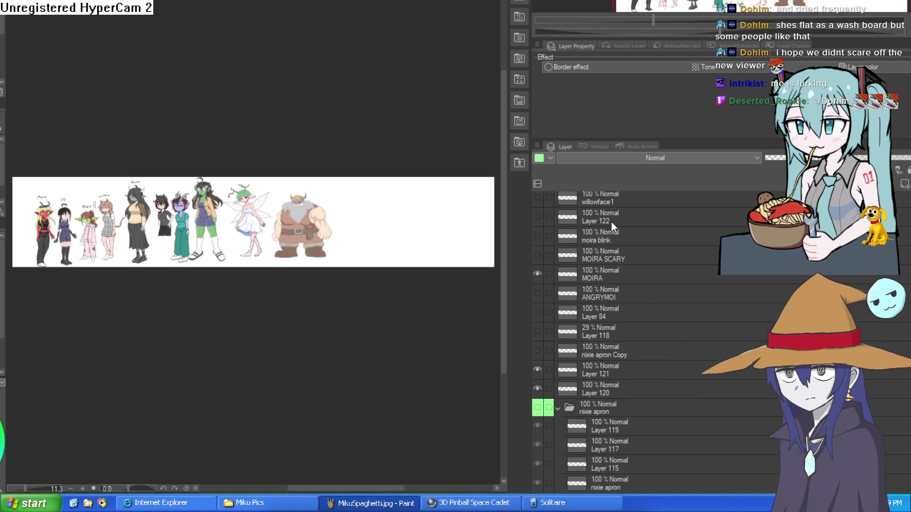
{"action": "scroll", "coordinate": [611, 221], "scroll_direction": "up", "scroll_amount": 2}
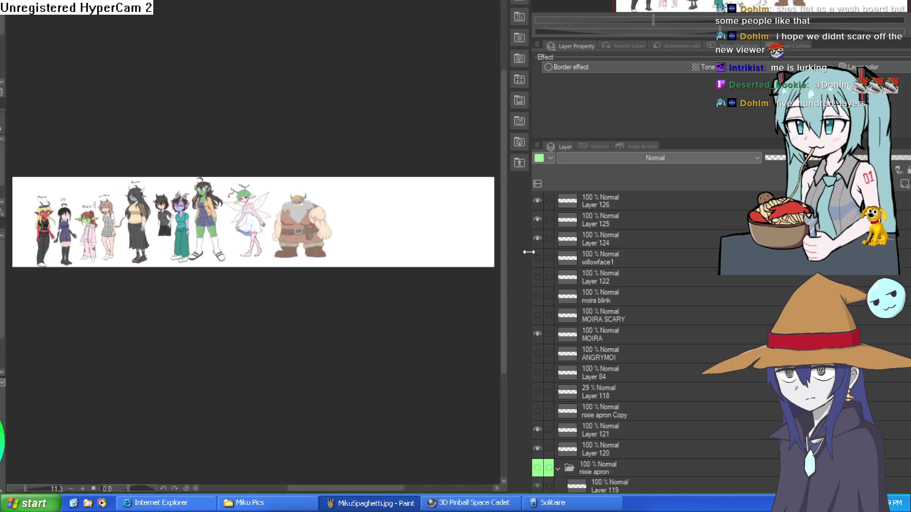
{"action": "mouse_move", "coordinate": [528, 252]}
{"action": "left_mouse_down"}
{"action": "mouse_move", "coordinate": [705, 237]}
{"action": "mouse_move", "coordinate": [853, 283]}
{"action": "left_mouse_up"}
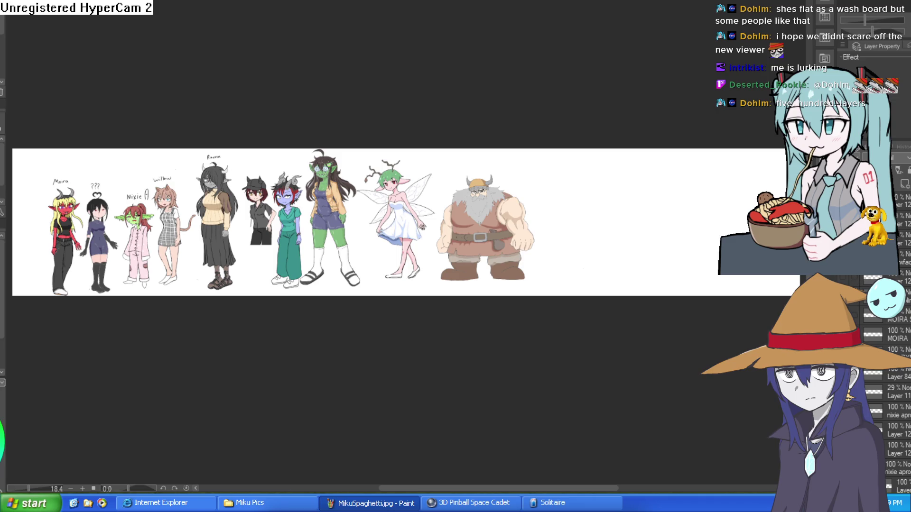
{"action": "scroll", "coordinate": [89, 225], "scroll_direction": "up", "scroll_amount": 2}
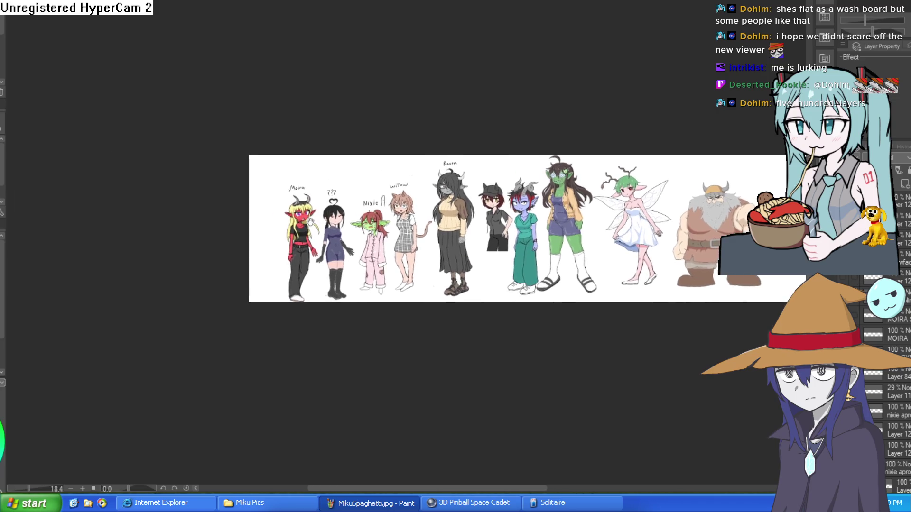
{"action": "scroll", "coordinate": [303, 204], "scroll_direction": "up", "scroll_amount": 5}
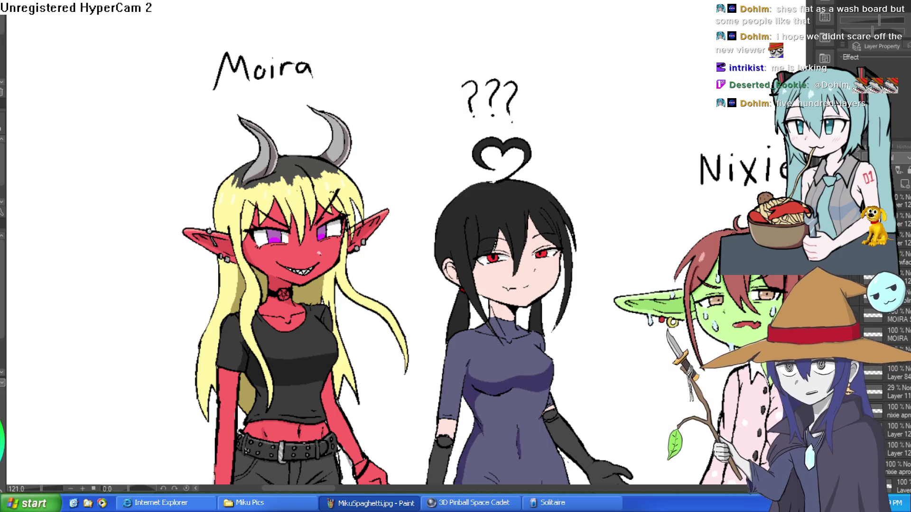
- Toggle Moira's closed-eyes and grinning expression layers, ending on a calm smile
{"action": "left_click", "coordinate": [847, 325]}
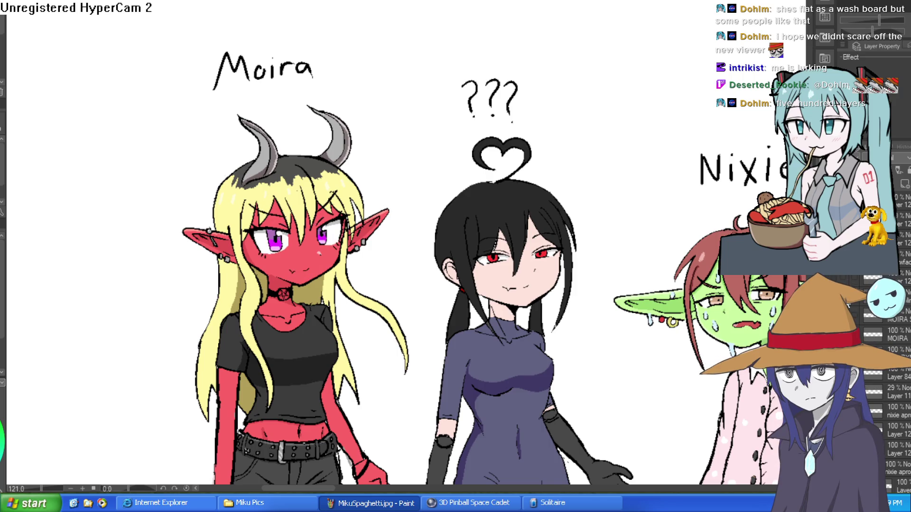
{"action": "left_click", "coordinate": [847, 306]}
{"action": "left_click", "coordinate": [848, 325]}
{"action": "left_click", "coordinate": [848, 306]}
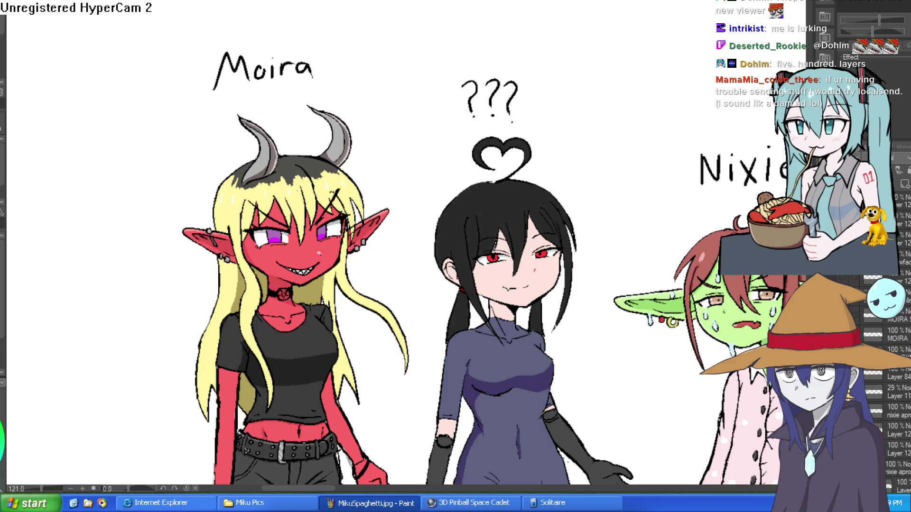
{"action": "left_click", "coordinate": [848, 306]}
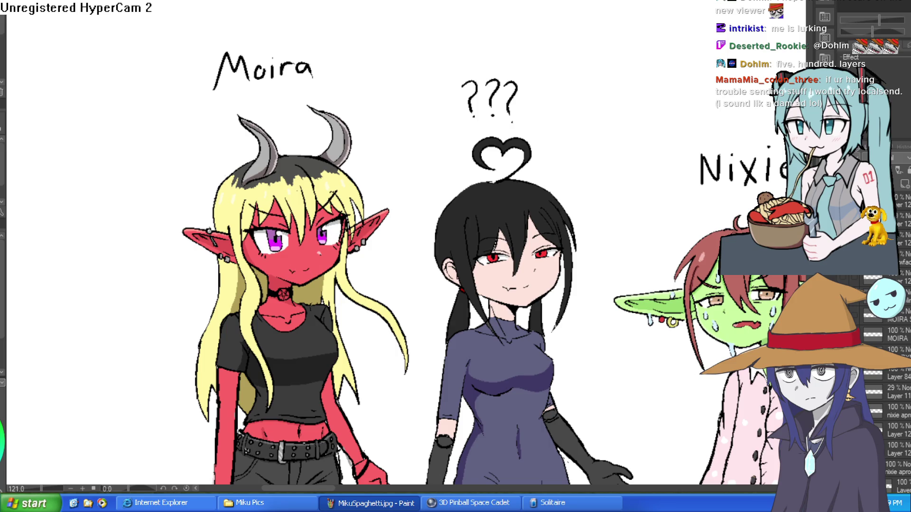
- Compare the calm smile with the fanged grin, settling on the grin and zooming in
{"action": "key", "text": "ctrl+z"}
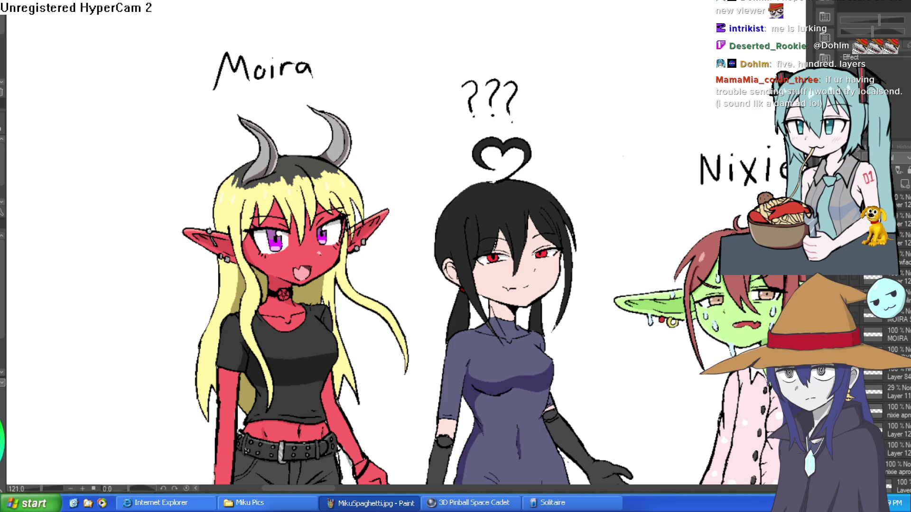
{"action": "key", "text": "ctrl+y"}
{"action": "key", "text": "ctrl+z"}
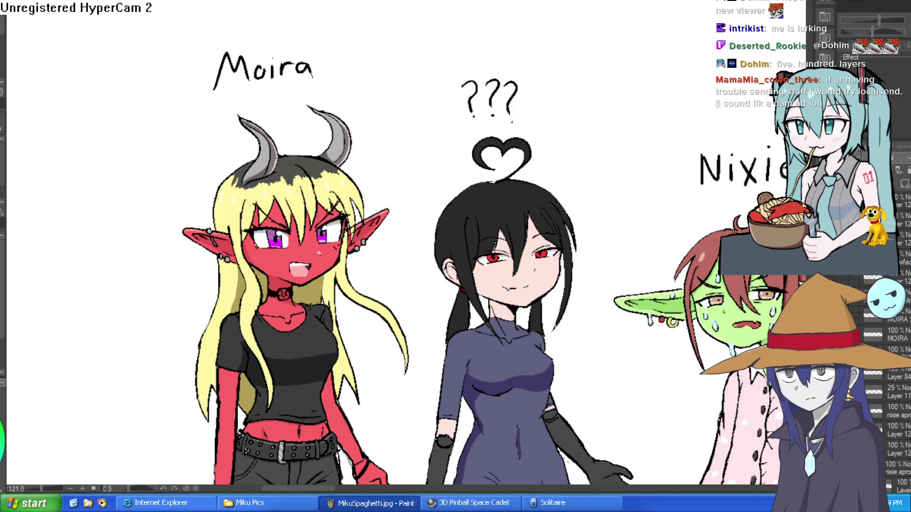
{"action": "key", "text": "ctrl+y"}
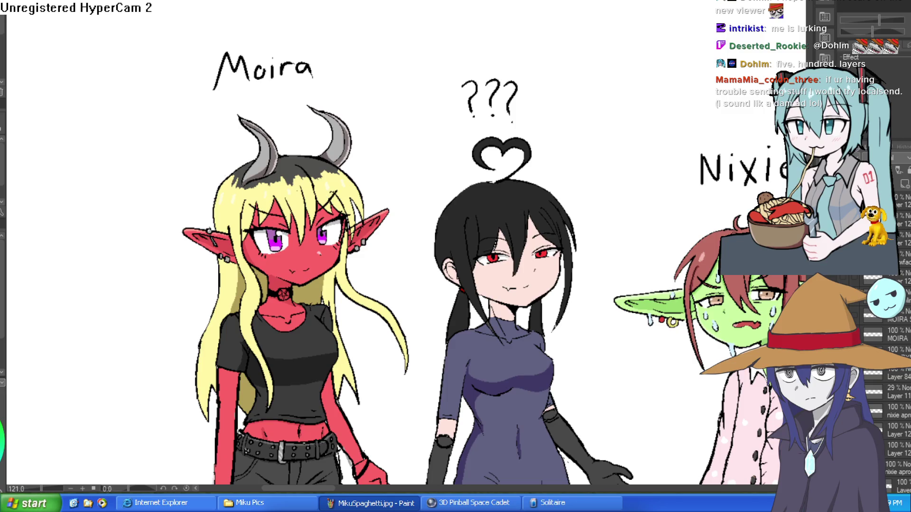
{"action": "key", "text": "ctrl+z"}
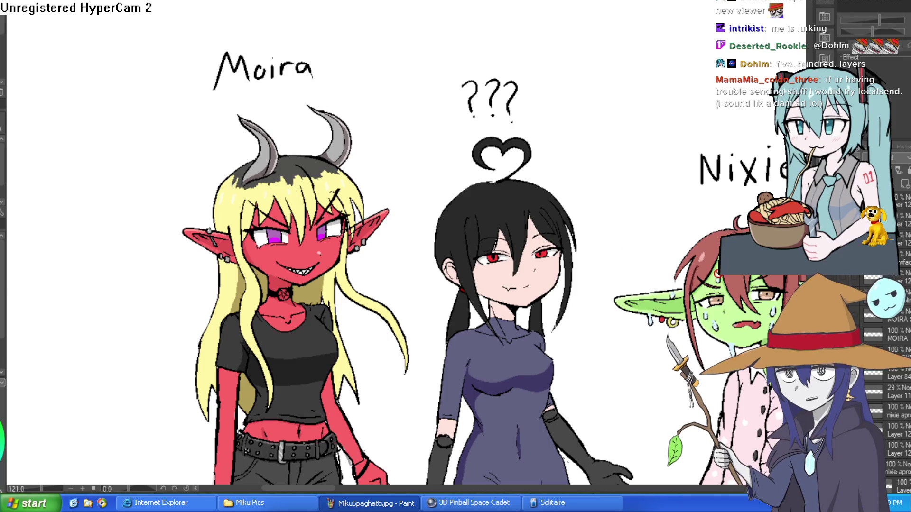
{"action": "scroll", "coordinate": [245, 263], "scroll_direction": "up", "scroll_amount": 3}
{"action": "scroll", "coordinate": [265, 222], "scroll_direction": "up", "scroll_amount": 3}
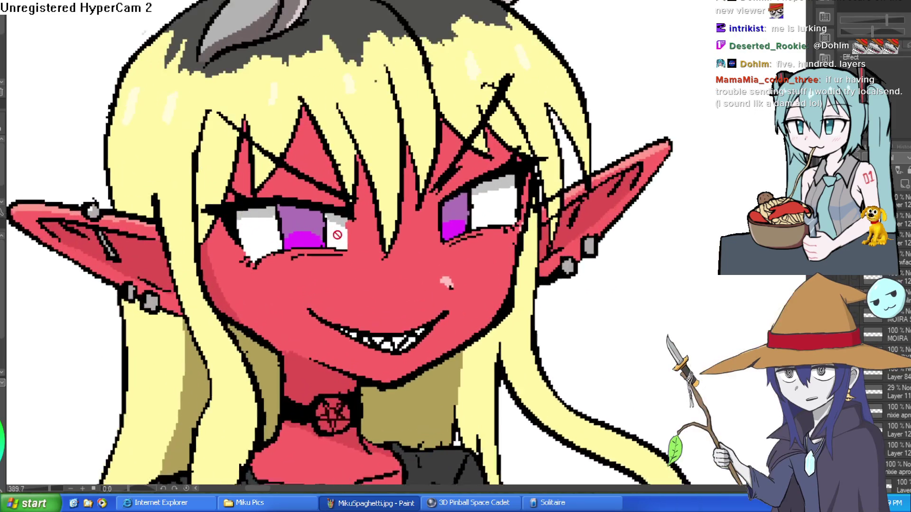
{"action": "scroll", "coordinate": [356, 213], "scroll_direction": "down", "scroll_amount": 1}
{"action": "scroll", "coordinate": [451, 206], "scroll_direction": "up", "scroll_amount": 1}
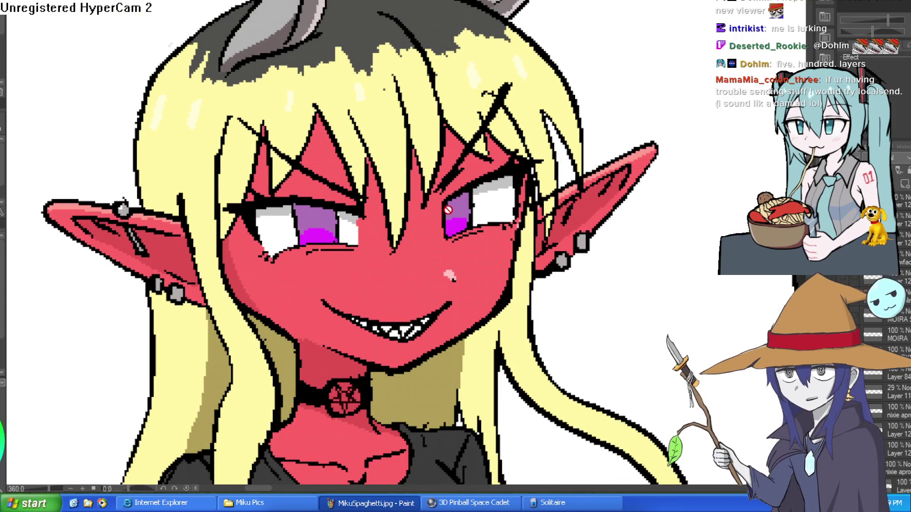
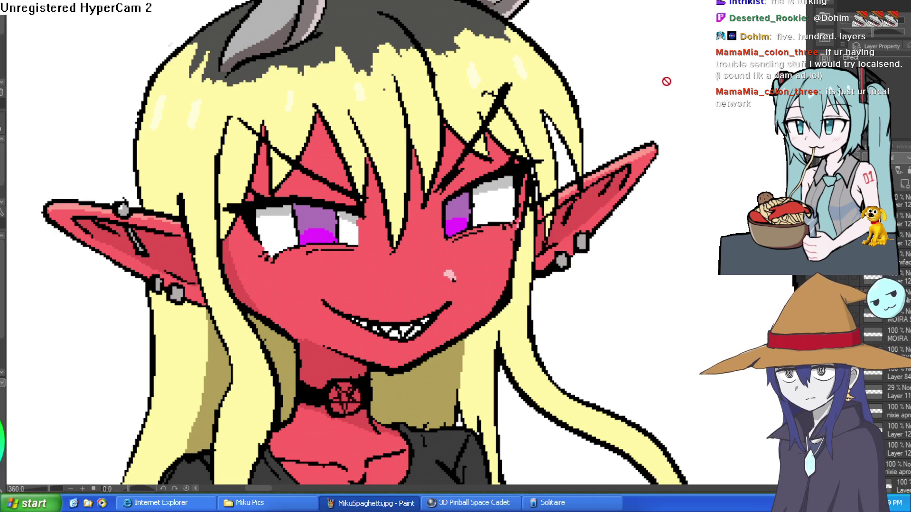
- Zoom and pan the lineup to show the characters' legs, then center Moira's face
{"action": "scroll", "coordinate": [613, 112], "scroll_direction": "down", "scroll_amount": 8}
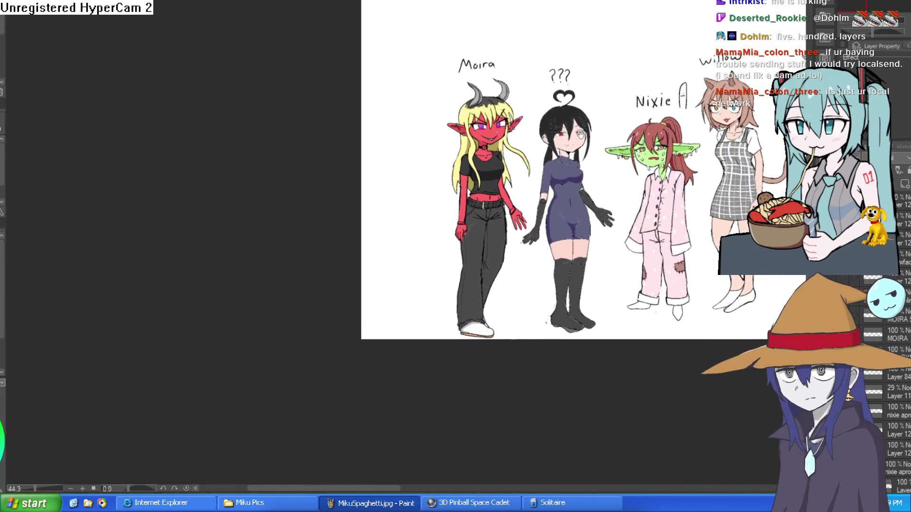
{"action": "scroll", "coordinate": [574, 137], "scroll_direction": "up", "scroll_amount": 4}
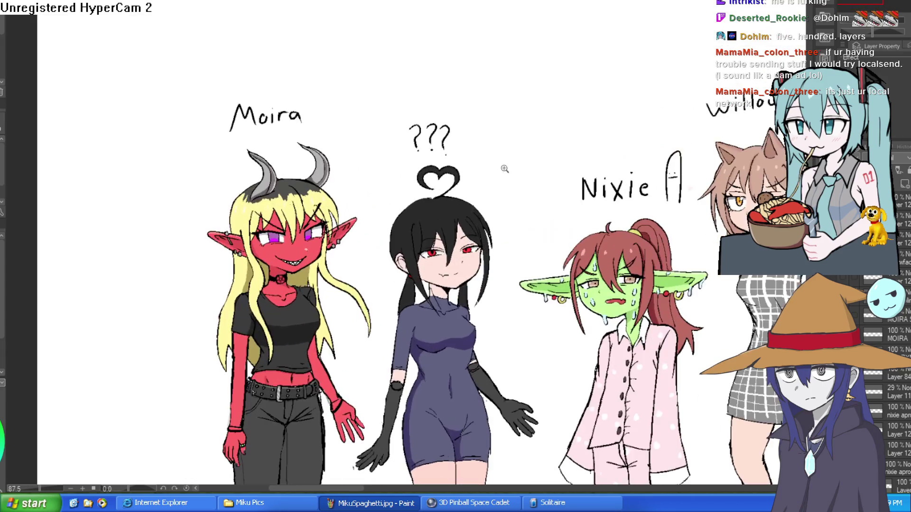
{"action": "left_click_drag", "start_coordinate": [554, 194], "coordinate": [631, 138]}
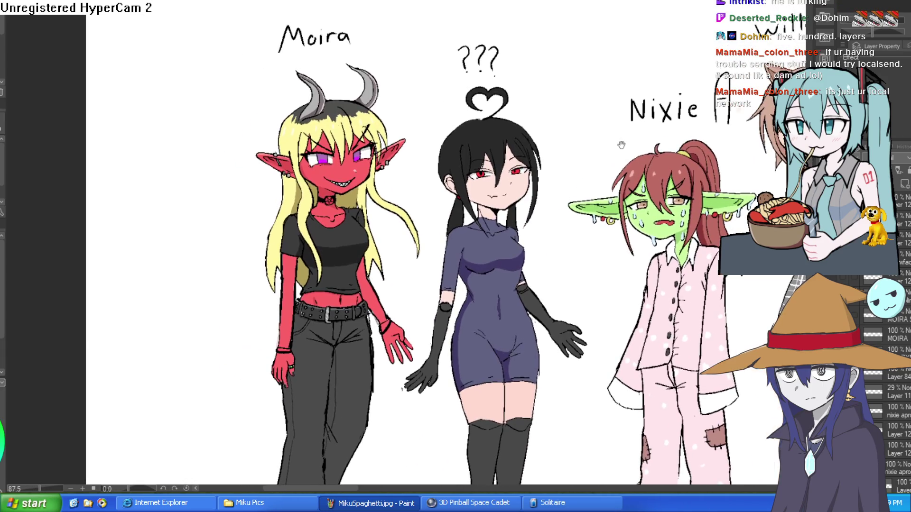
{"action": "scroll", "coordinate": [427, 135], "scroll_direction": "up", "scroll_amount": 5}
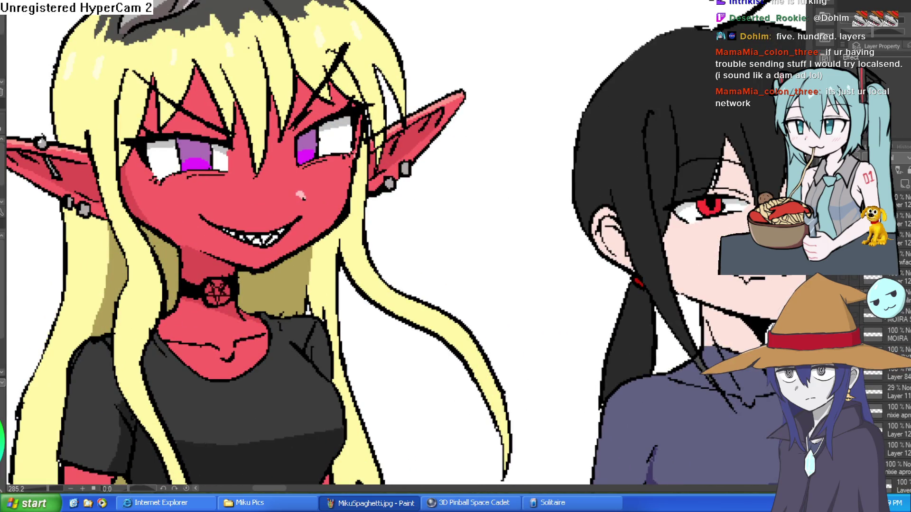
{"action": "mouse_move", "coordinate": [443, 213]}
{"action": "left_mouse_down"}
{"action": "mouse_move", "coordinate": [620, 209]}
{"action": "mouse_move", "coordinate": [569, 252]}
{"action": "left_mouse_up"}
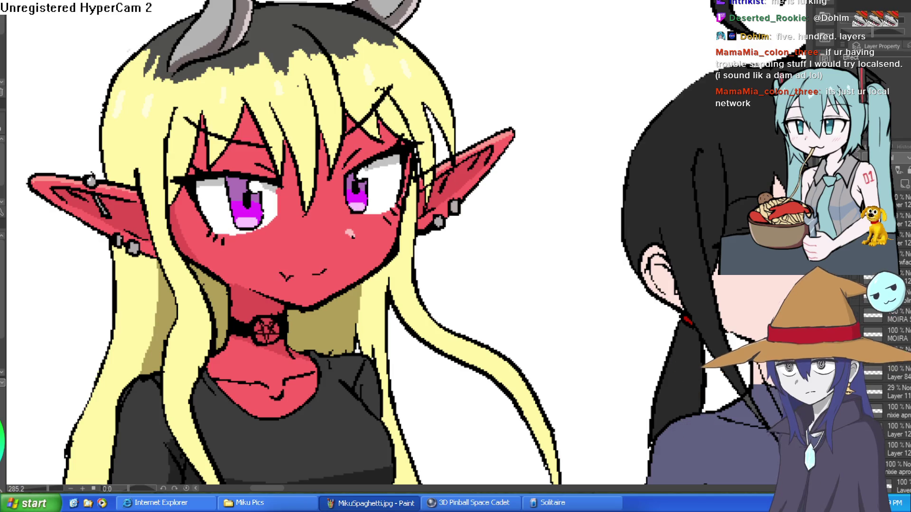
- Center the black-haired girl, zoom out, and pan over to Nixie and Willow
{"action": "scroll", "coordinate": [567, 297], "scroll_direction": "down", "scroll_amount": 5}
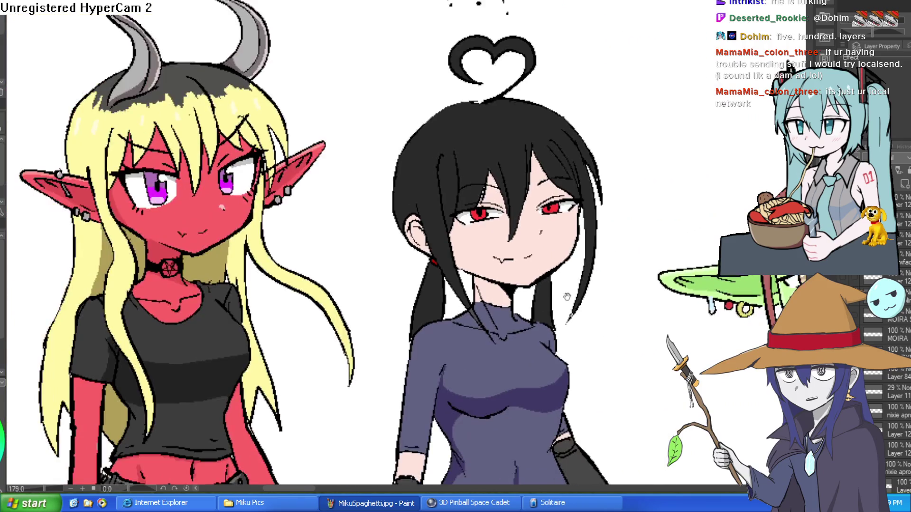
{"action": "left_click_drag", "start_coordinate": [567, 297], "coordinate": [481, 326]}
{"action": "scroll", "coordinate": [906, 345], "scroll_direction": "up", "scroll_amount": 5}
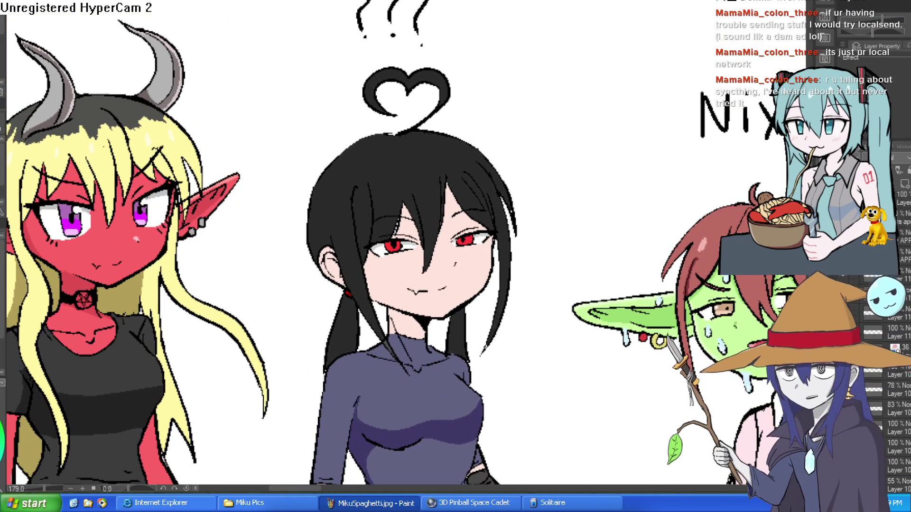
{"action": "scroll", "coordinate": [897, 345], "scroll_direction": "down", "scroll_amount": 3}
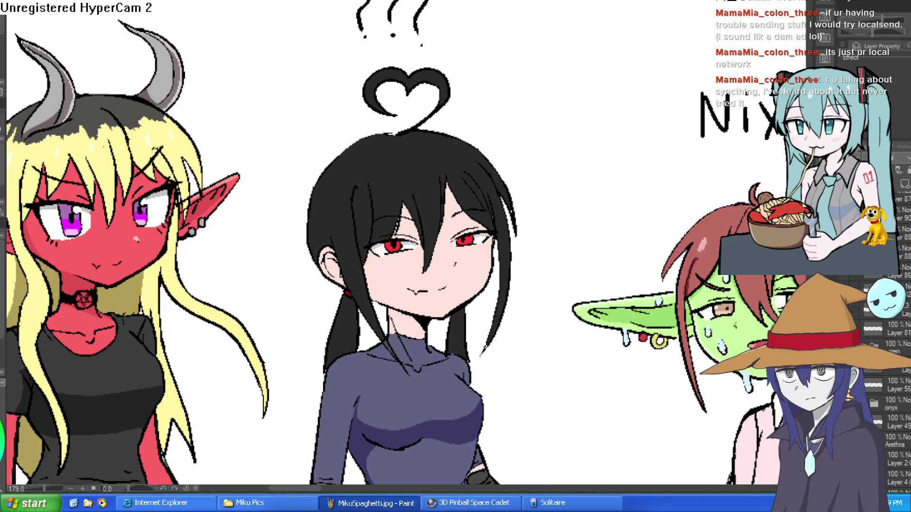
{"action": "scroll", "coordinate": [896, 380], "scroll_direction": "down", "scroll_amount": 10}
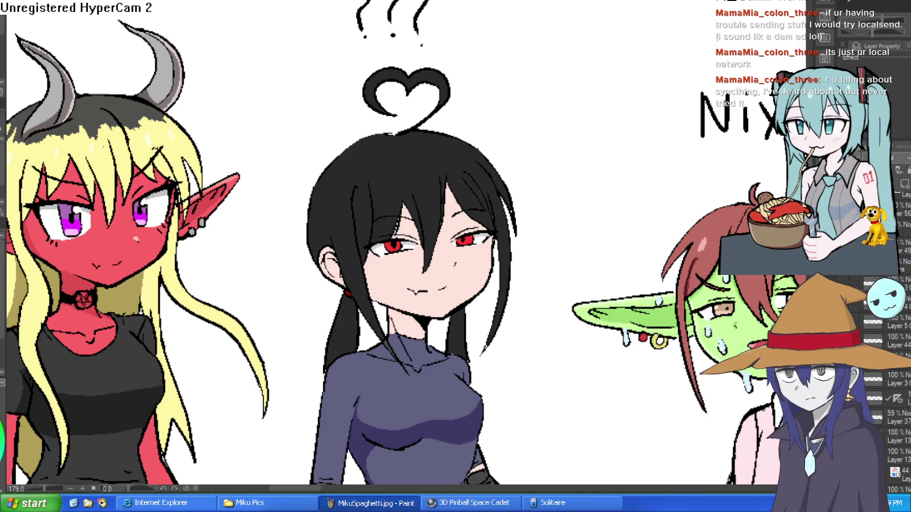
{"action": "scroll", "coordinate": [896, 379], "scroll_direction": "down", "scroll_amount": 10}
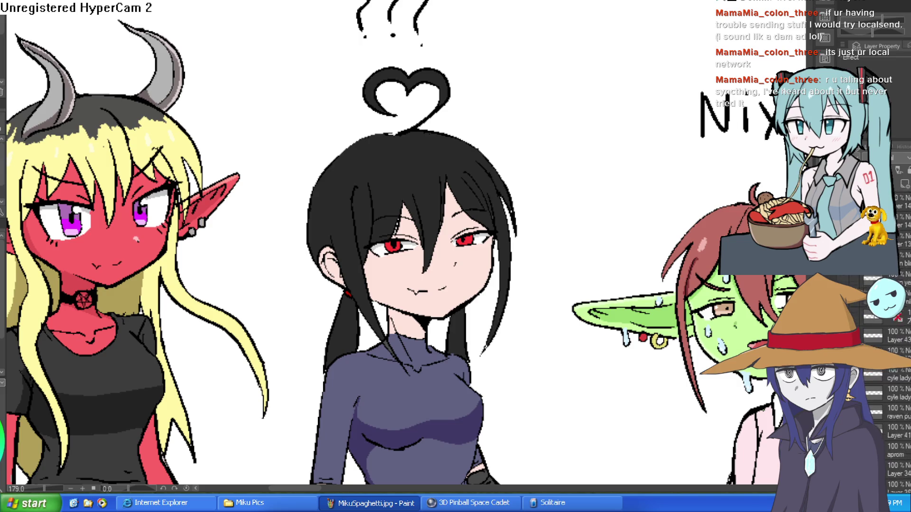
{"action": "scroll", "coordinate": [896, 379], "scroll_direction": "down", "scroll_amount": 10}
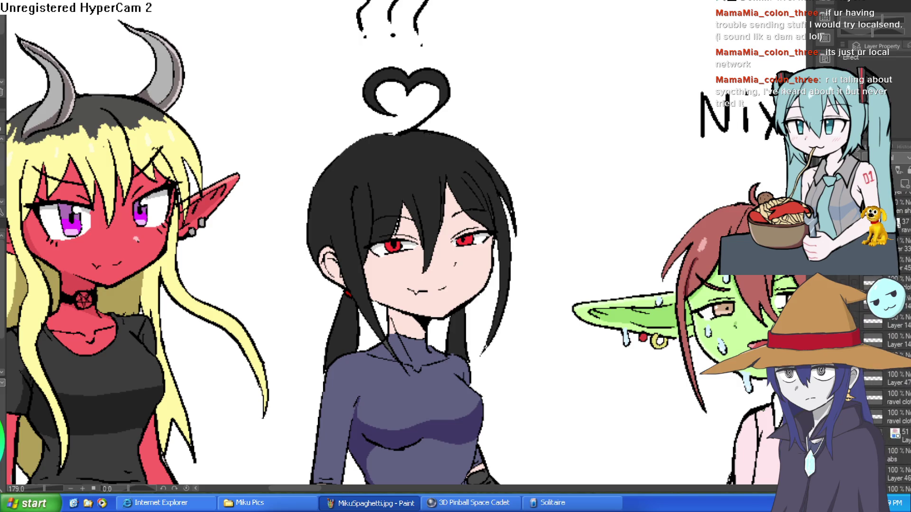
{"action": "scroll", "coordinate": [896, 380], "scroll_direction": "down", "scroll_amount": 4}
{"action": "scroll", "coordinate": [892, 417], "scroll_direction": "down", "scroll_amount": 10}
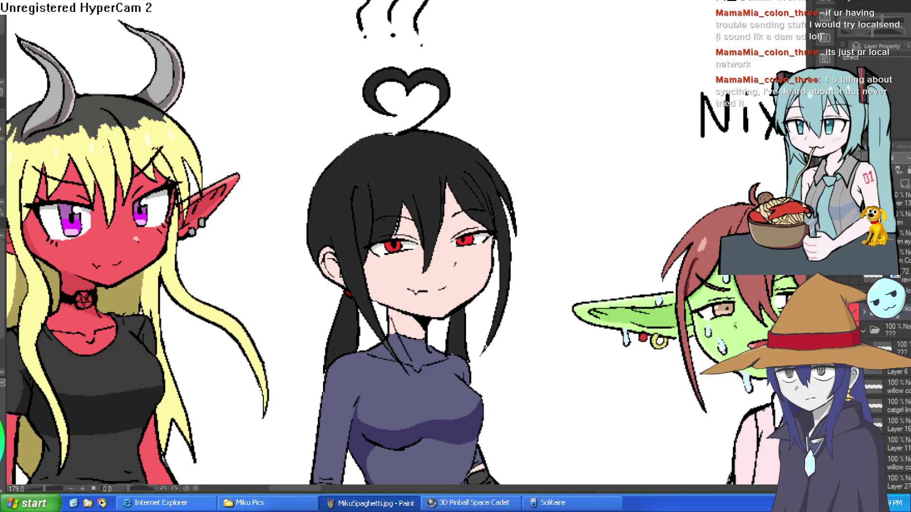
{"action": "scroll", "coordinate": [892, 416], "scroll_direction": "down", "scroll_amount": 5}
{"action": "left_click_drag", "start_coordinate": [660, 379], "coordinate": [140, 367]}
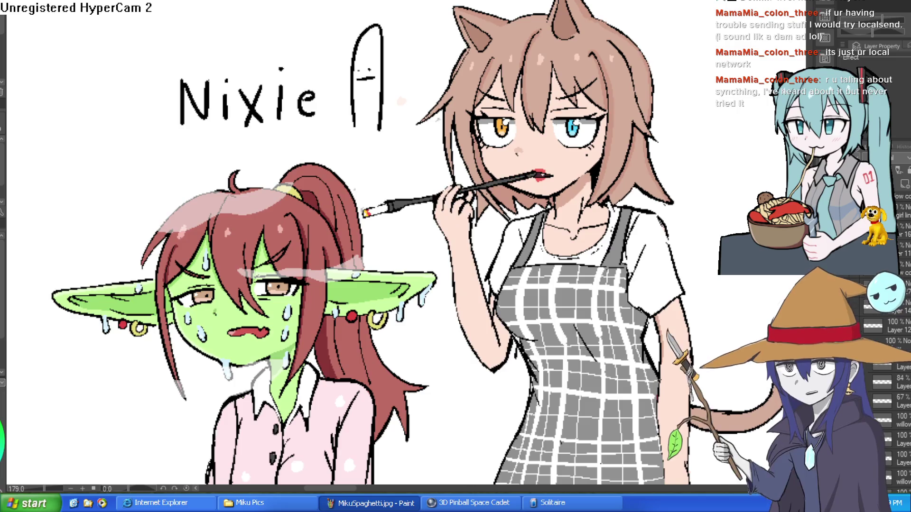
- Zoom to show Nixie's and Willow's heads, then switch to the visual-novel game project
{"action": "scroll", "coordinate": [243, 424], "scroll_direction": "up", "scroll_amount": 2}
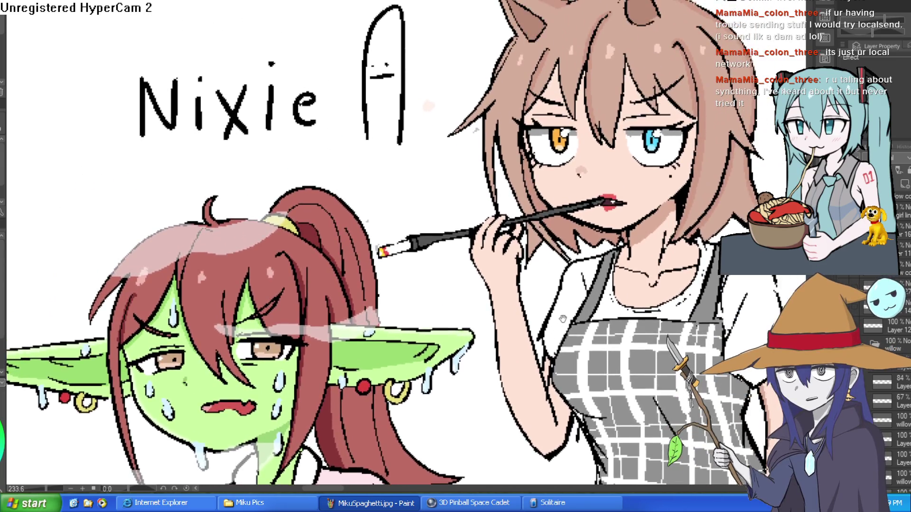
{"action": "left_click_drag", "start_coordinate": [562, 319], "coordinate": [558, 347]}
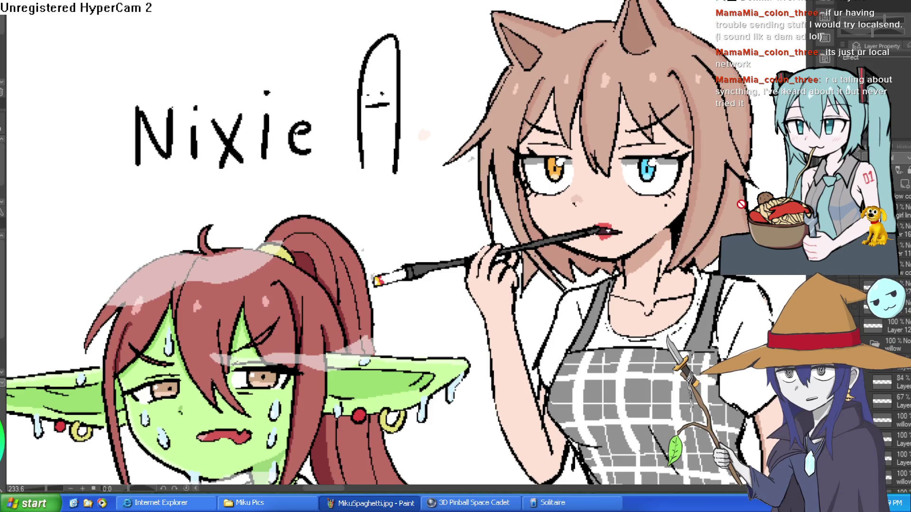
{"action": "scroll", "coordinate": [609, 313], "scroll_direction": "down", "scroll_amount": 2}
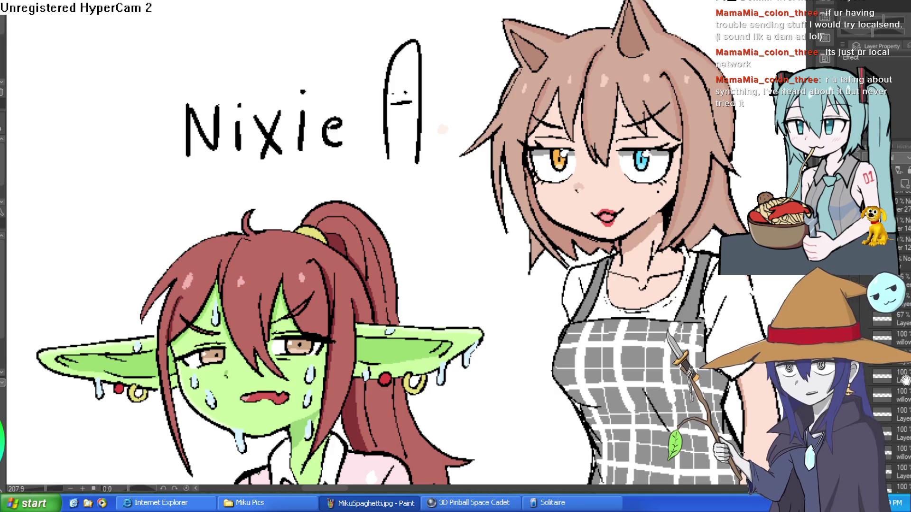
{"action": "scroll", "coordinate": [878, 330], "scroll_direction": "down", "scroll_amount": 3}
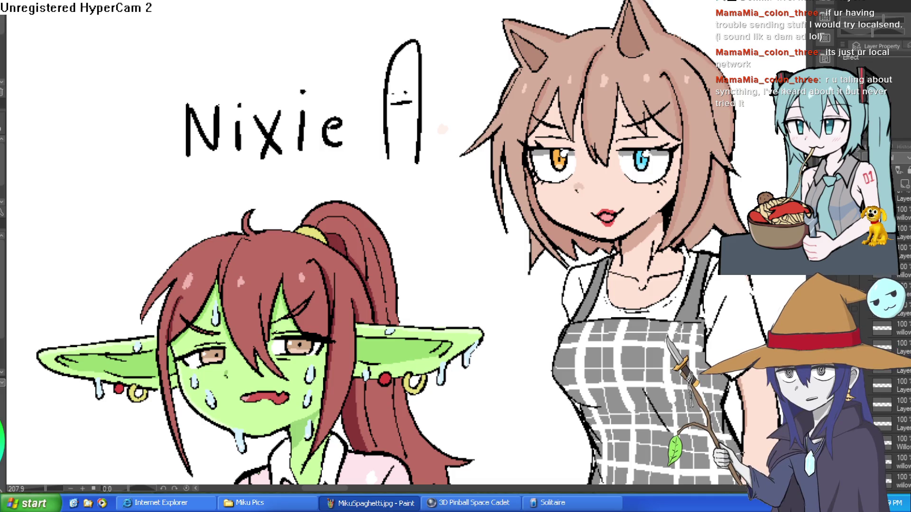
{"action": "key", "text": "alt+Tab"}
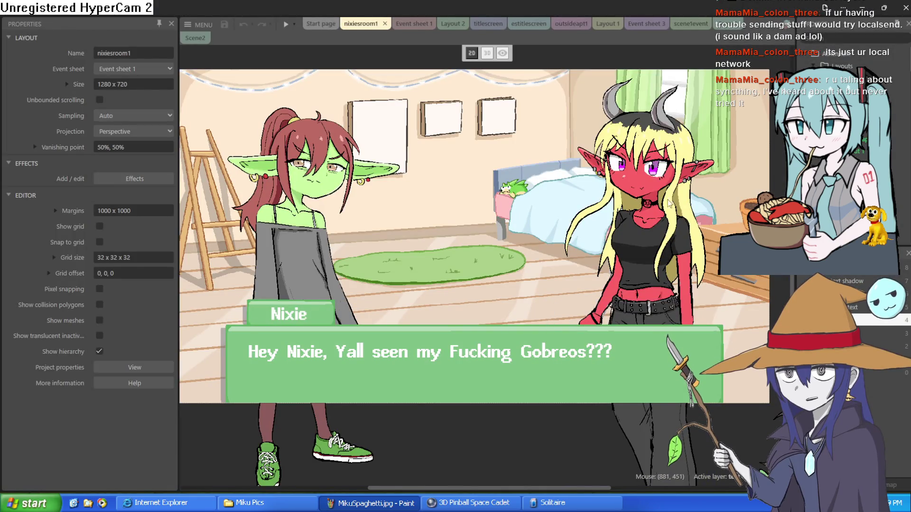
- Look over the Scene1 layout and scene1event sheet, then return to the nixiesroom1 layout
{"action": "left_click", "coordinate": [723, 23]}
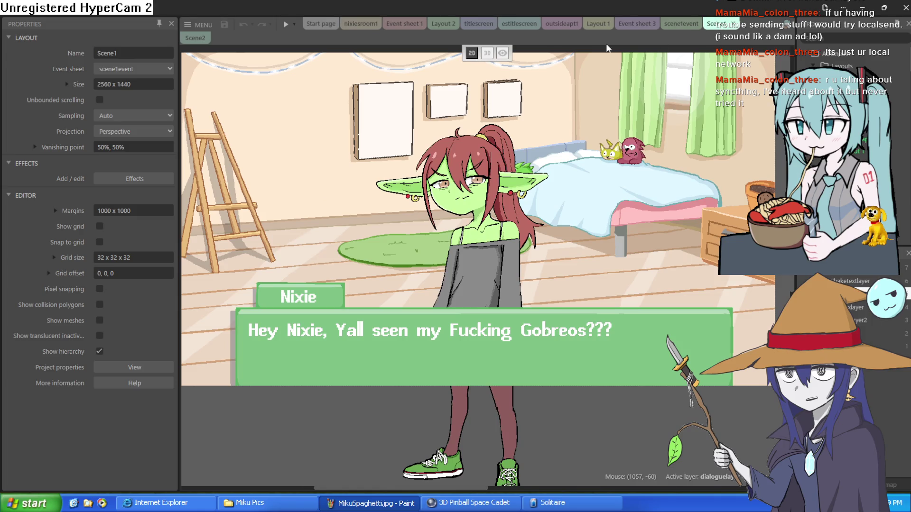
{"action": "left_click", "coordinate": [676, 25]}
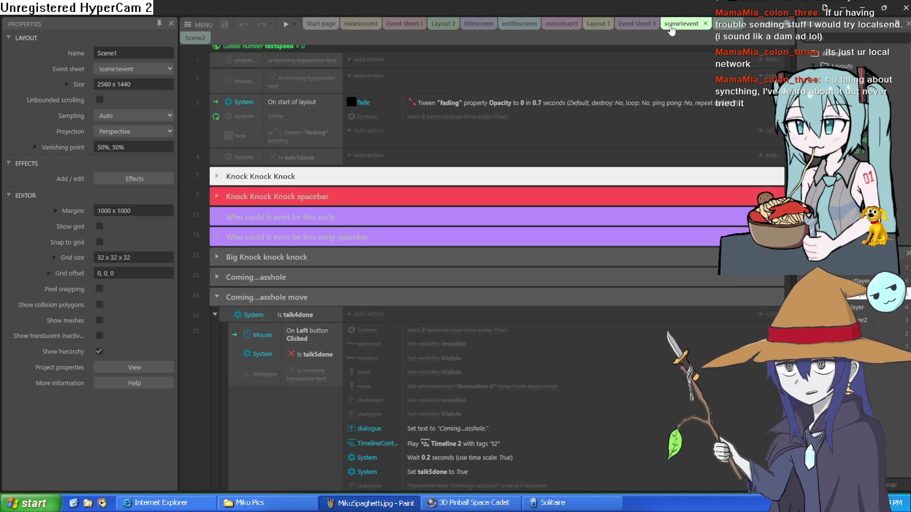
{"action": "left_click", "coordinate": [726, 24]}
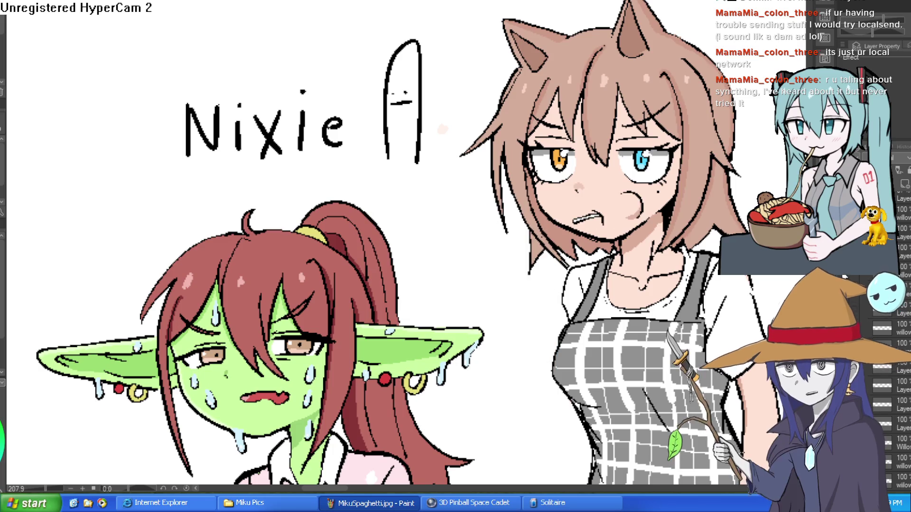
- Zoom the view in on Willow's face
{"action": "scroll", "coordinate": [882, 361], "scroll_direction": "down", "scroll_amount": 1}
{"action": "scroll", "coordinate": [877, 332], "scroll_direction": "down", "scroll_amount": 2}
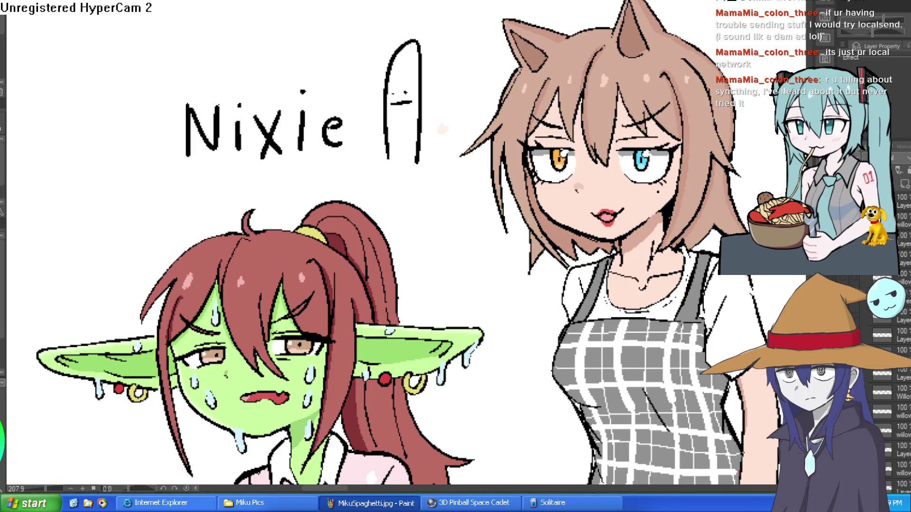
{"action": "scroll", "coordinate": [402, 288], "scroll_direction": "up", "scroll_amount": 5}
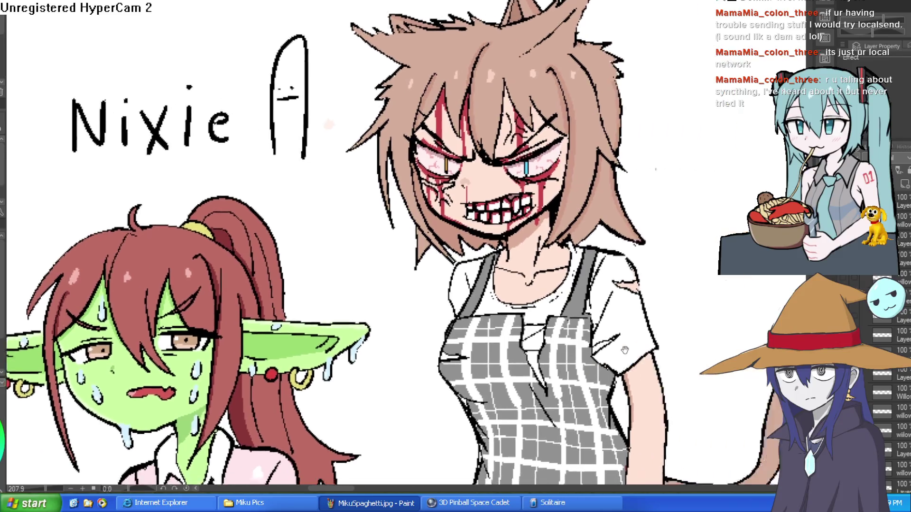
{"action": "scroll", "coordinate": [402, 288], "scroll_direction": "down", "scroll_amount": 3}
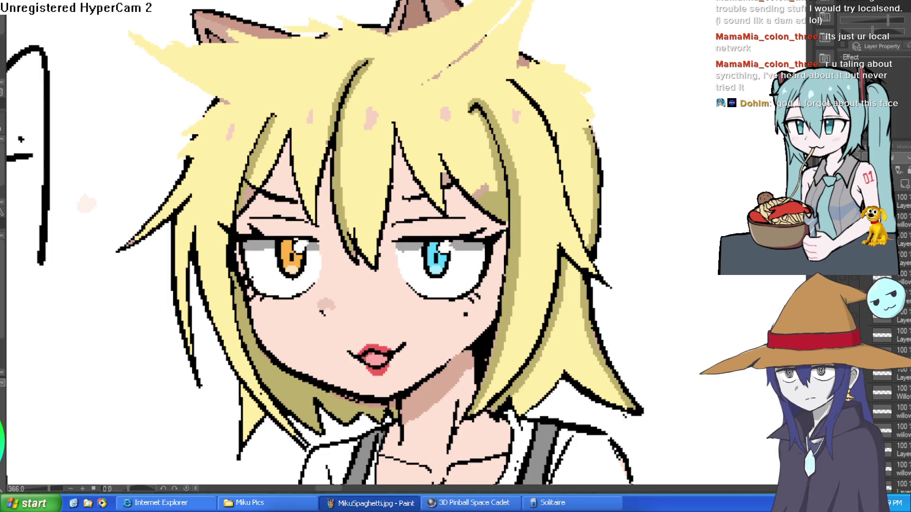
- Undo to Willow's brown-haired angry face, then redo back to her calm face
{"action": "key", "text": "ctrl+z"}
{"action": "key", "text": "ctrl+z"}
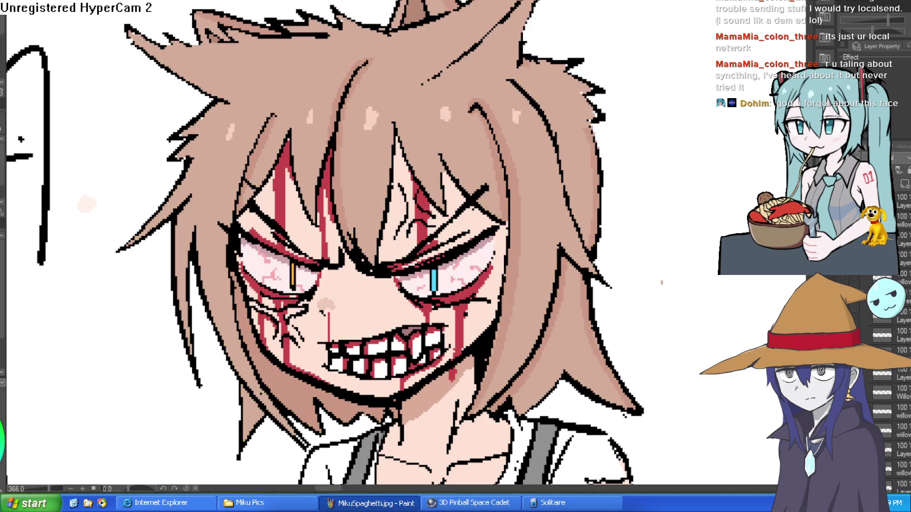
{"action": "key", "text": "ctrl+y"}
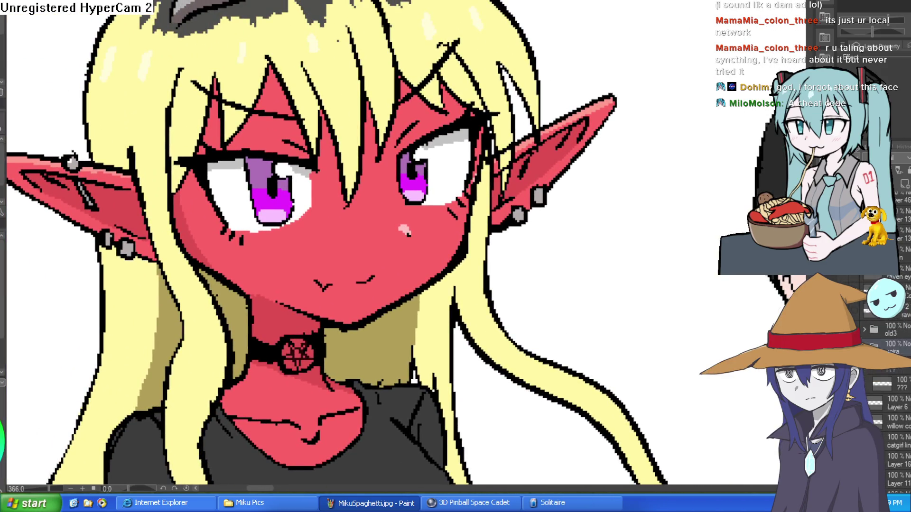
- Try Moira's closed-eyes layer, restore her purple eyes, and sample the red cheek colour
{"action": "scroll", "coordinate": [899, 332], "scroll_direction": "down", "scroll_amount": 5}
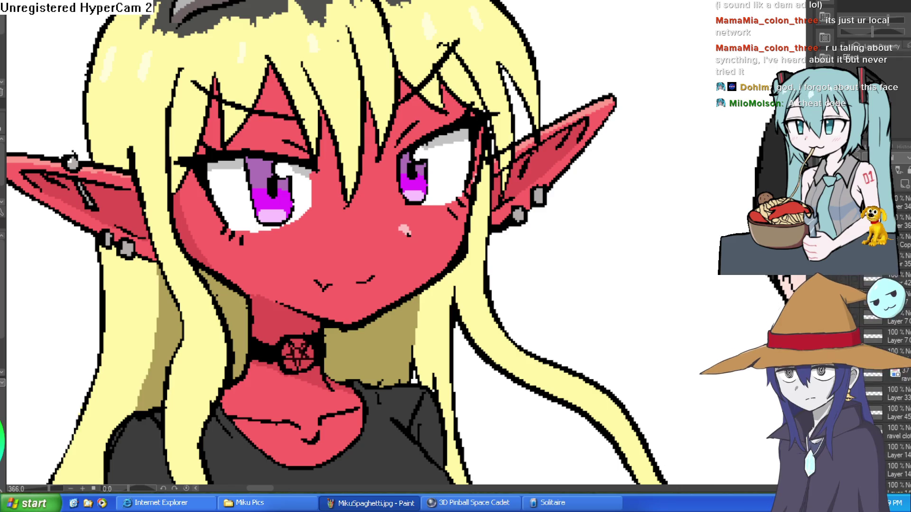
{"action": "scroll", "coordinate": [894, 348], "scroll_direction": "up", "scroll_amount": 5}
{"action": "scroll", "coordinate": [896, 341], "scroll_direction": "down", "scroll_amount": 5}
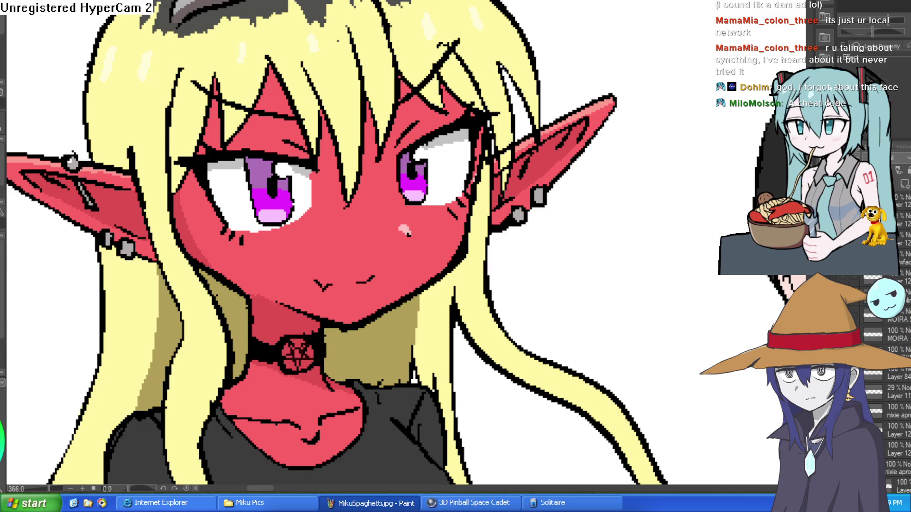
{"action": "left_click", "coordinate": [898, 258]}
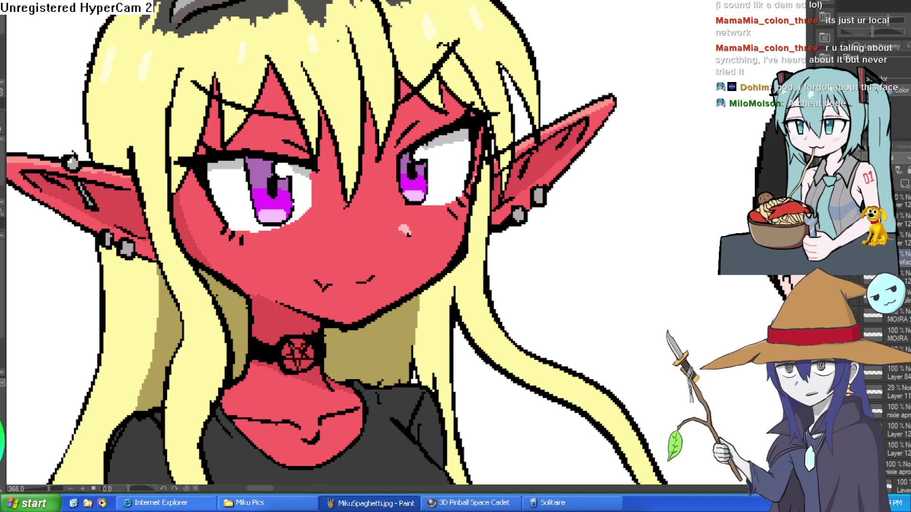
{"action": "left_click", "coordinate": [847, 302]}
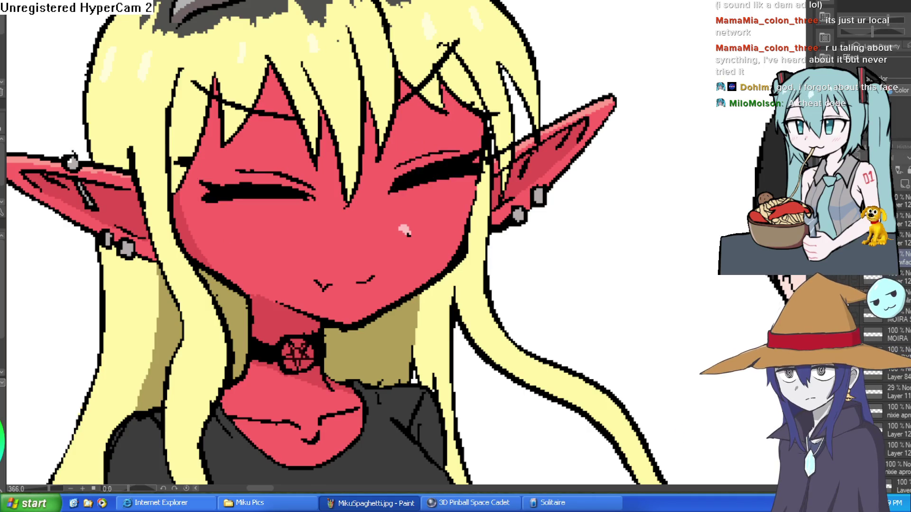
{"action": "key", "text": "ctrl+z"}
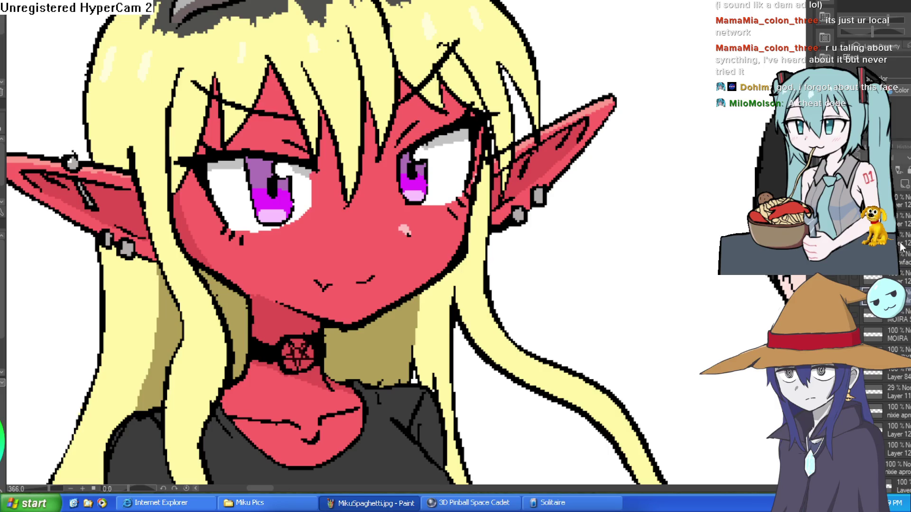
{"action": "scroll", "coordinate": [908, 188], "scroll_direction": "up", "scroll_amount": 1}
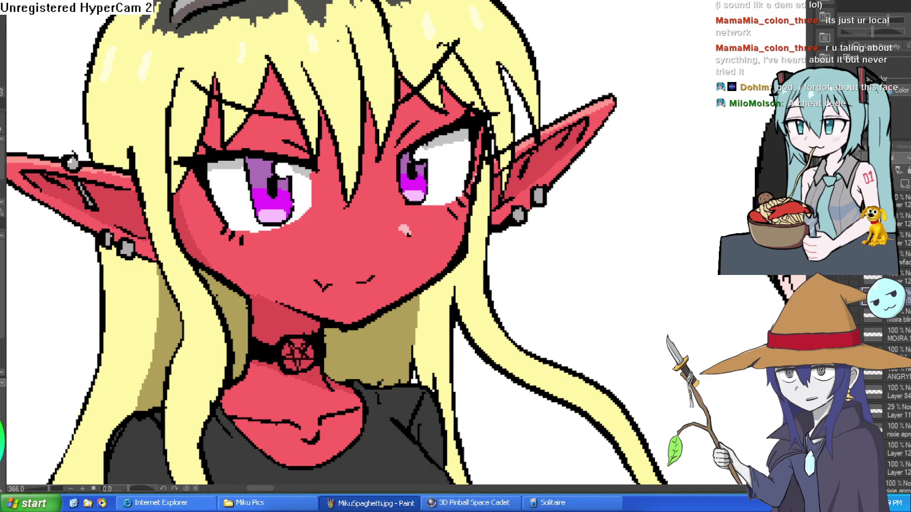
{"action": "left_click", "coordinate": [338, 223], "text": "alt"}
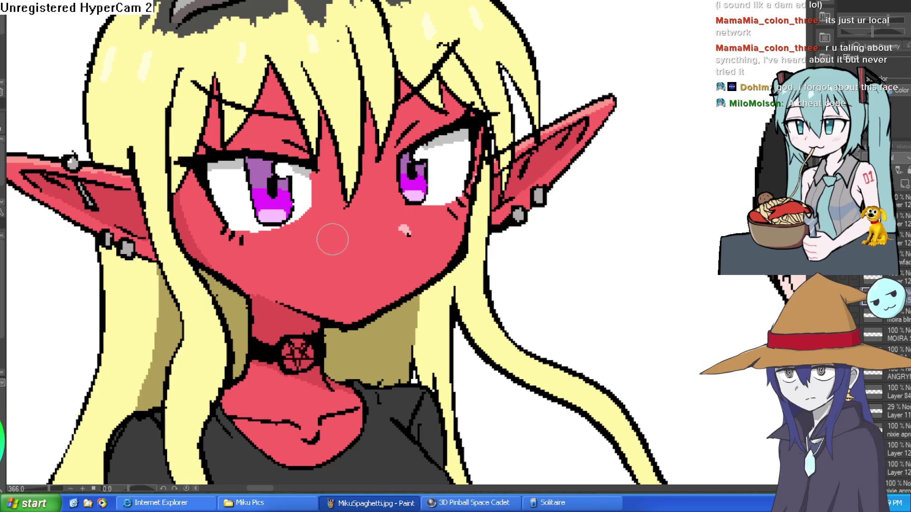
- Paint red skin over both of Moira's eyes, after undoing a stray smile stroke
{"action": "left_click_drag", "start_coordinate": [306, 249], "coordinate": [384, 242]}
{"action": "key", "text": "ctrl+z"}
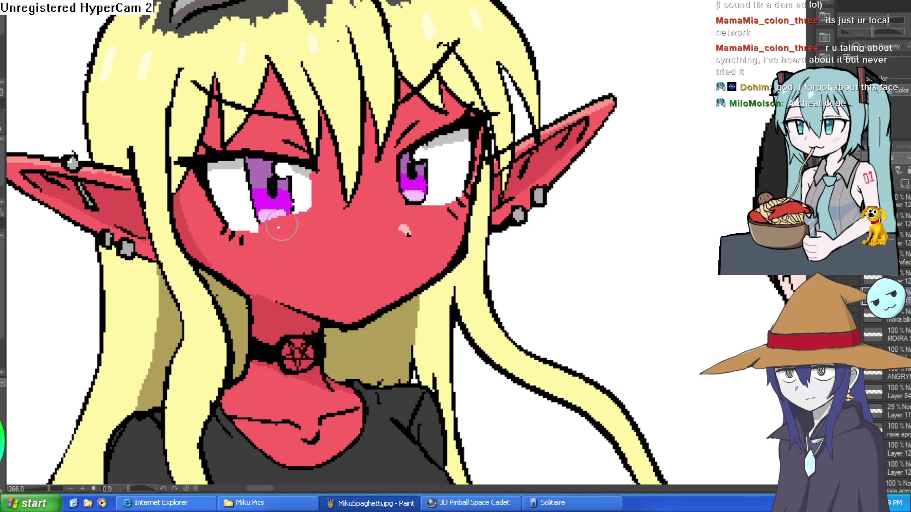
{"action": "mouse_move", "coordinate": [256, 232]}
{"action": "left_mouse_down"}
{"action": "mouse_move", "coordinate": [234, 230]}
{"action": "mouse_move", "coordinate": [294, 223]}
{"action": "mouse_move", "coordinate": [299, 210]}
{"action": "left_mouse_up"}
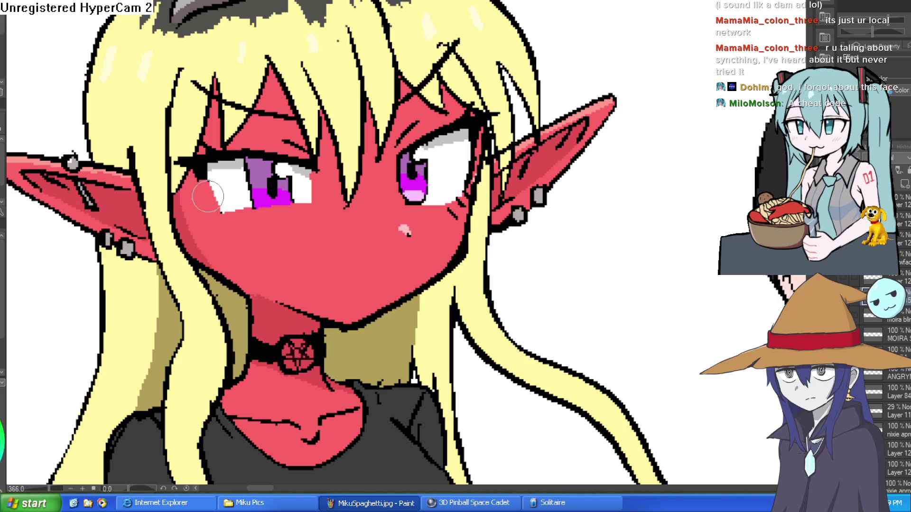
{"action": "mouse_move", "coordinate": [209, 145]}
{"action": "left_mouse_down"}
{"action": "mouse_move", "coordinate": [216, 158]}
{"action": "mouse_move", "coordinate": [263, 151]}
{"action": "mouse_move", "coordinate": [289, 179]}
{"action": "mouse_move", "coordinate": [299, 147]}
{"action": "left_mouse_up"}
{"action": "left_click_drag", "start_coordinate": [285, 208], "coordinate": [247, 165]}
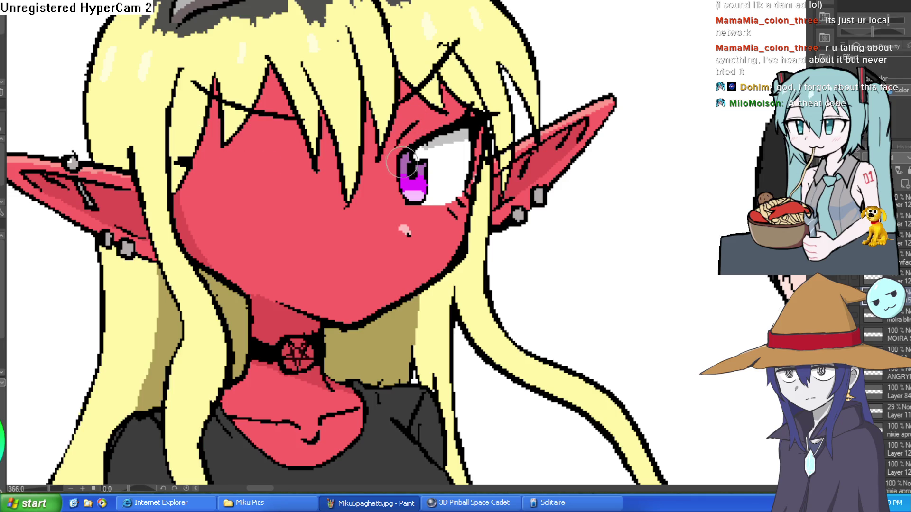
{"action": "mouse_move", "coordinate": [416, 134]}
{"action": "left_mouse_down"}
{"action": "mouse_move", "coordinate": [402, 166]}
{"action": "mouse_move", "coordinate": [447, 205]}
{"action": "mouse_move", "coordinate": [460, 193]}
{"action": "mouse_move", "coordinate": [469, 115]}
{"action": "mouse_move", "coordinate": [445, 144]}
{"action": "left_mouse_up"}
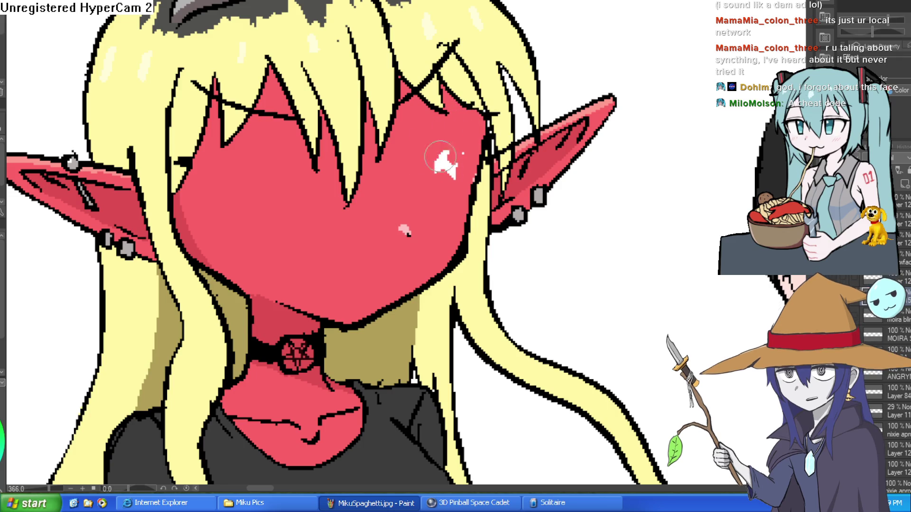
- Redraw the black face outline beside the right ear, keeping the old eyes as a faint guide
{"action": "left_click", "coordinate": [478, 167], "text": "alt"}
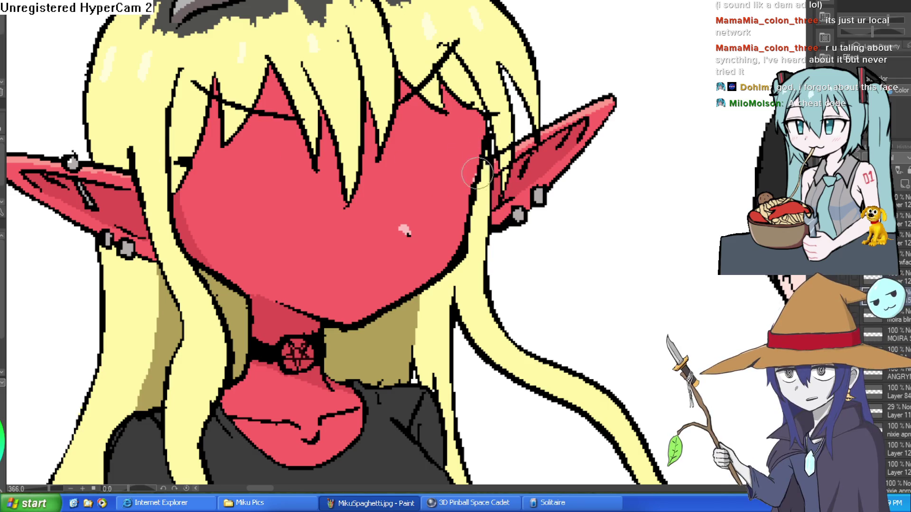
{"action": "left_click_drag", "start_coordinate": [472, 175], "coordinate": [489, 121]}
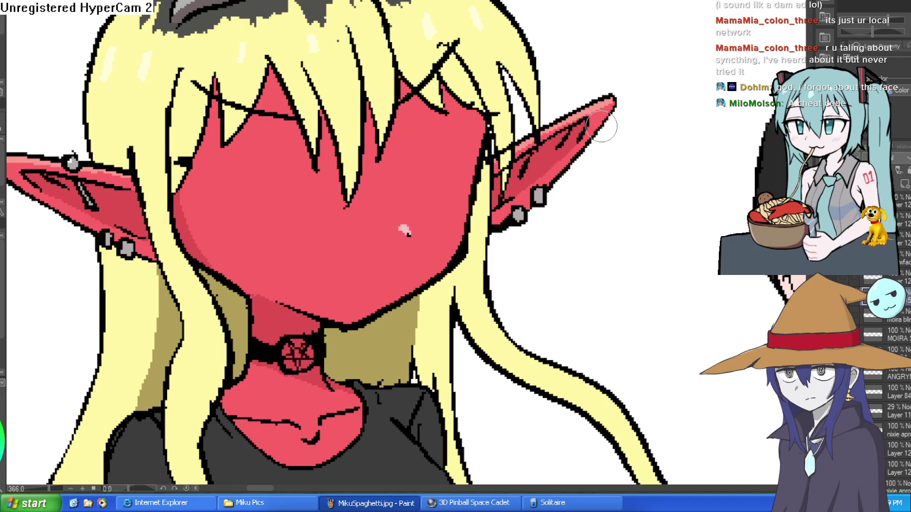
{"action": "key", "text": "ctrl+z"}
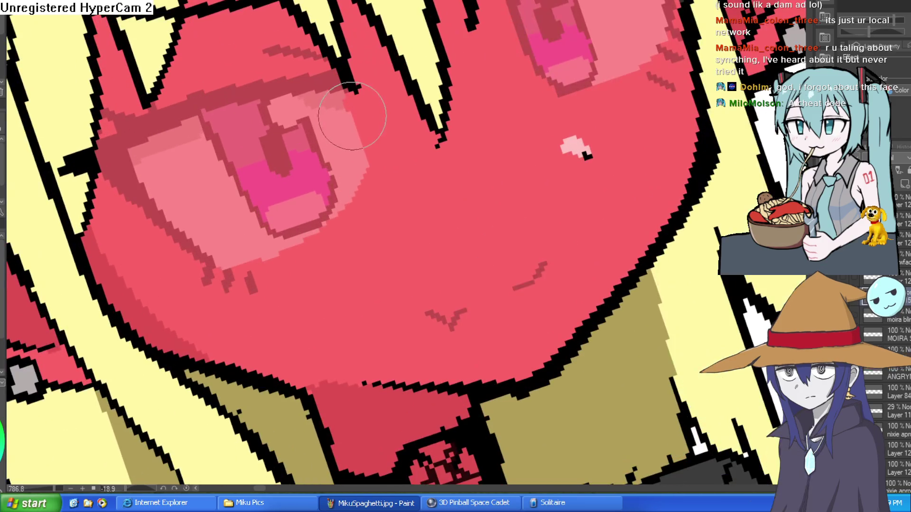
- Draw heavy eyelid lines across both eyes, extending the left lash and redrawing the right lid
{"action": "mouse_move", "coordinate": [355, 116]}
{"action": "left_mouse_down"}
{"action": "mouse_move", "coordinate": [142, 188]}
{"action": "mouse_move", "coordinate": [138, 213]}
{"action": "mouse_move", "coordinate": [202, 248]}
{"action": "left_mouse_up"}
{"action": "left_click_drag", "start_coordinate": [132, 192], "coordinate": [103, 209]}
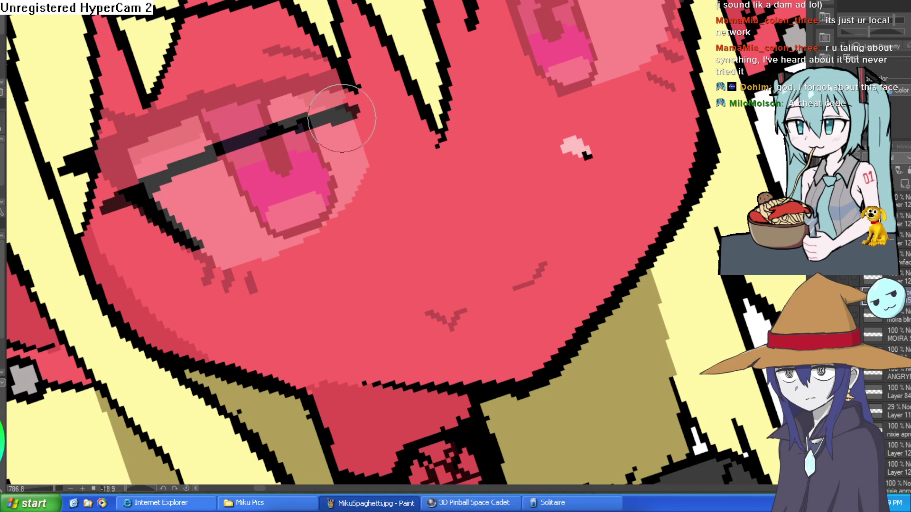
{"action": "mouse_move", "coordinate": [492, 78]}
{"action": "left_mouse_down"}
{"action": "mouse_move", "coordinate": [457, 92]}
{"action": "mouse_move", "coordinate": [617, 50]}
{"action": "left_mouse_up"}
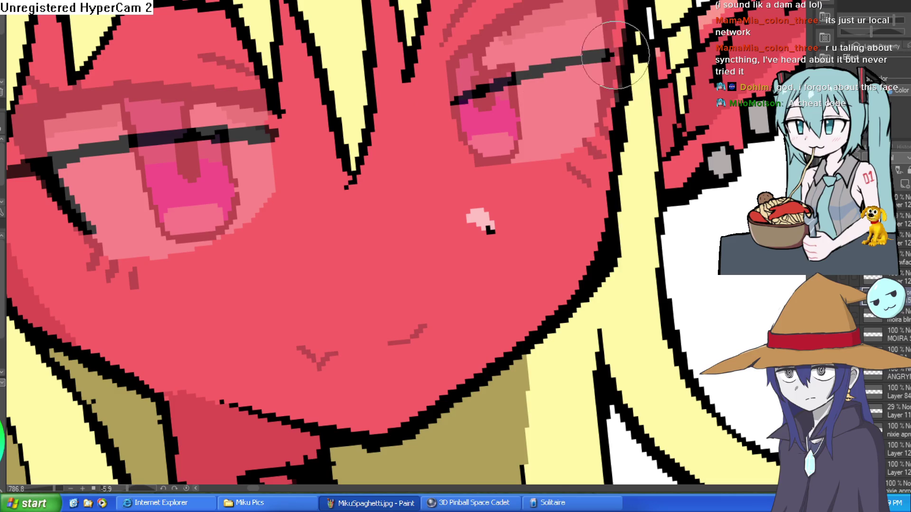
{"action": "key", "text": "ctrl+z"}
{"action": "left_click_drag", "start_coordinate": [441, 101], "coordinate": [436, 92]}
{"action": "mouse_move", "coordinate": [574, 71]}
{"action": "left_mouse_down"}
{"action": "mouse_move", "coordinate": [617, 52]}
{"action": "mouse_move", "coordinate": [598, 67]}
{"action": "left_mouse_up"}
- Rotate the canvas to outline the right iris and paint a dark left pupil
{"action": "mouse_move", "coordinate": [417, 102]}
{"action": "left_mouse_down"}
{"action": "mouse_move", "coordinate": [443, 163]}
{"action": "mouse_move", "coordinate": [301, 215]}
{"action": "left_mouse_up"}
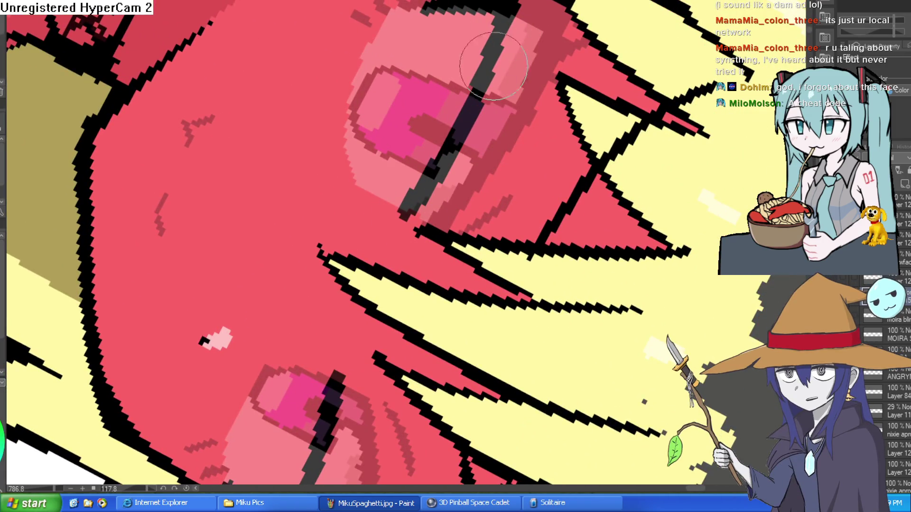
{"action": "left_click_drag", "start_coordinate": [565, 9], "coordinate": [526, 24]}
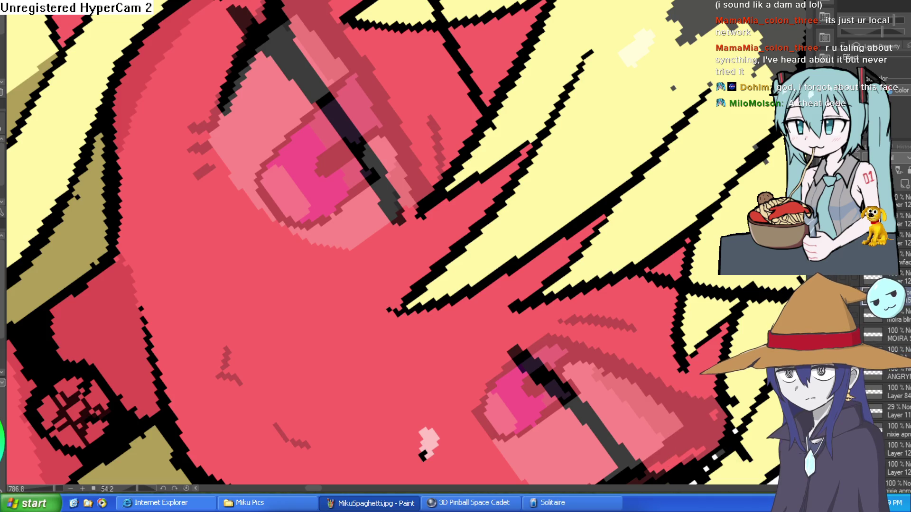
{"action": "mouse_move", "coordinate": [650, 233]}
{"action": "left_mouse_down"}
{"action": "mouse_move", "coordinate": [631, 157]}
{"action": "mouse_move", "coordinate": [522, 143]}
{"action": "mouse_move", "coordinate": [488, 161]}
{"action": "left_mouse_up"}
{"action": "mouse_move", "coordinate": [612, 111]}
{"action": "left_mouse_down"}
{"action": "mouse_move", "coordinate": [593, 95]}
{"action": "mouse_move", "coordinate": [496, 109]}
{"action": "mouse_move", "coordinate": [512, 150]}
{"action": "left_mouse_up"}
{"action": "mouse_move", "coordinate": [566, 67]}
{"action": "left_mouse_down"}
{"action": "mouse_move", "coordinate": [209, 142]}
{"action": "mouse_move", "coordinate": [183, 243]}
{"action": "mouse_move", "coordinate": [204, 250]}
{"action": "mouse_move", "coordinate": [285, 156]}
{"action": "left_mouse_up"}
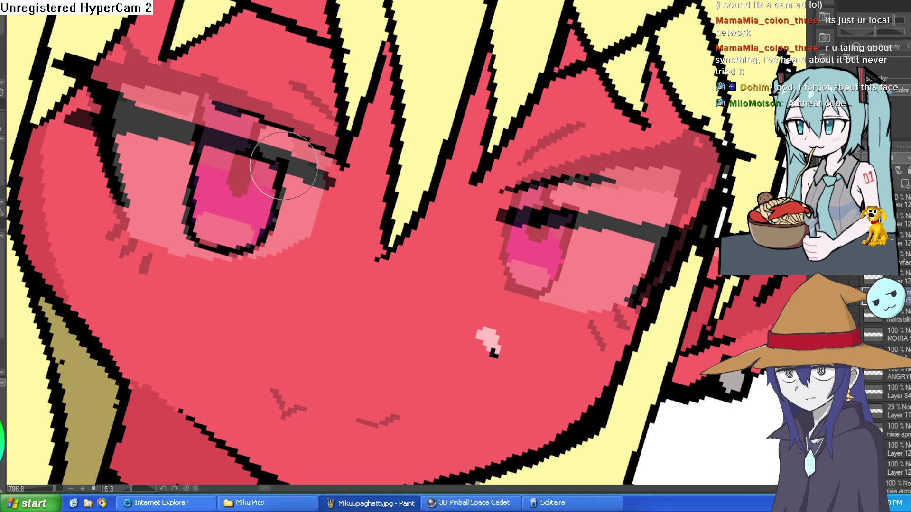
{"action": "mouse_move", "coordinate": [603, 183]}
{"action": "left_mouse_down"}
{"action": "mouse_move", "coordinate": [502, 214]}
{"action": "mouse_move", "coordinate": [484, 272]}
{"action": "mouse_move", "coordinate": [542, 278]}
{"action": "mouse_move", "coordinate": [565, 217]}
{"action": "mouse_move", "coordinate": [534, 244]}
{"action": "left_mouse_up"}
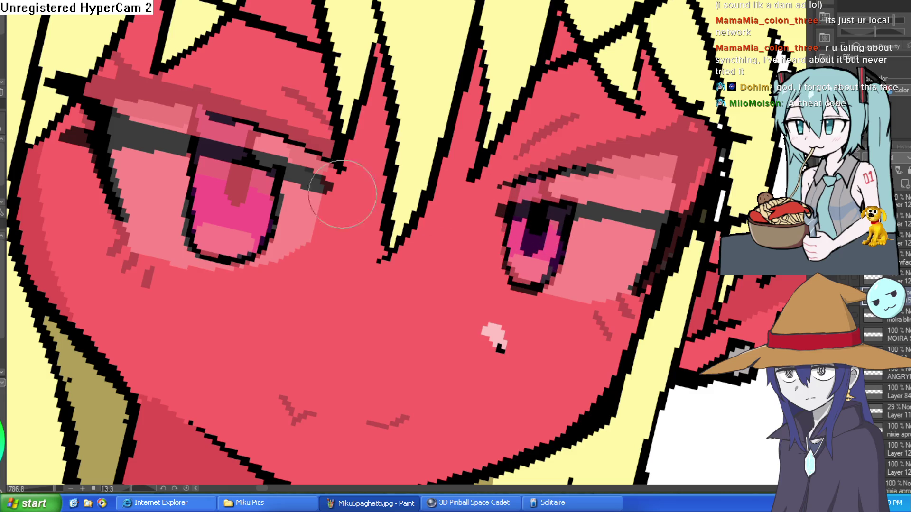
{"action": "left_click_drag", "start_coordinate": [231, 171], "coordinate": [238, 199]}
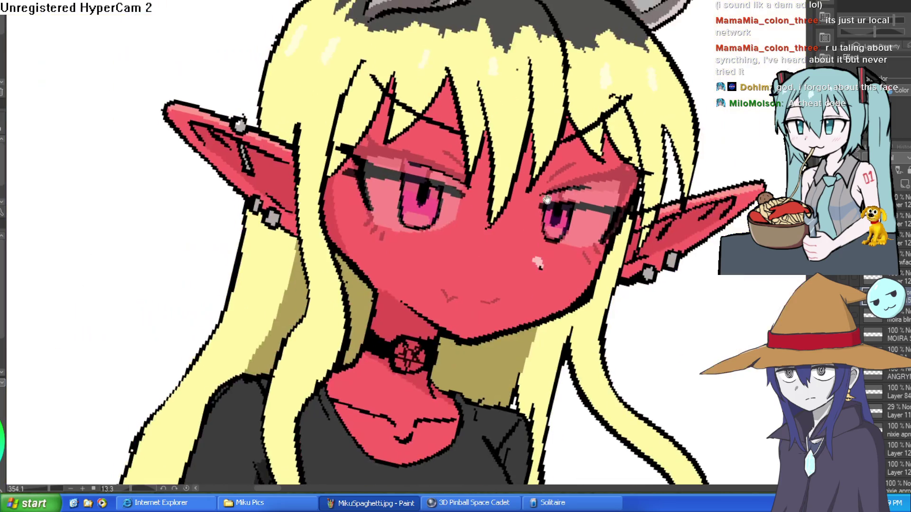
- Redraw Moira's mouth in dark lines with a small dash beside it
{"action": "scroll", "coordinate": [512, 203], "scroll_direction": "up", "scroll_amount": 4}
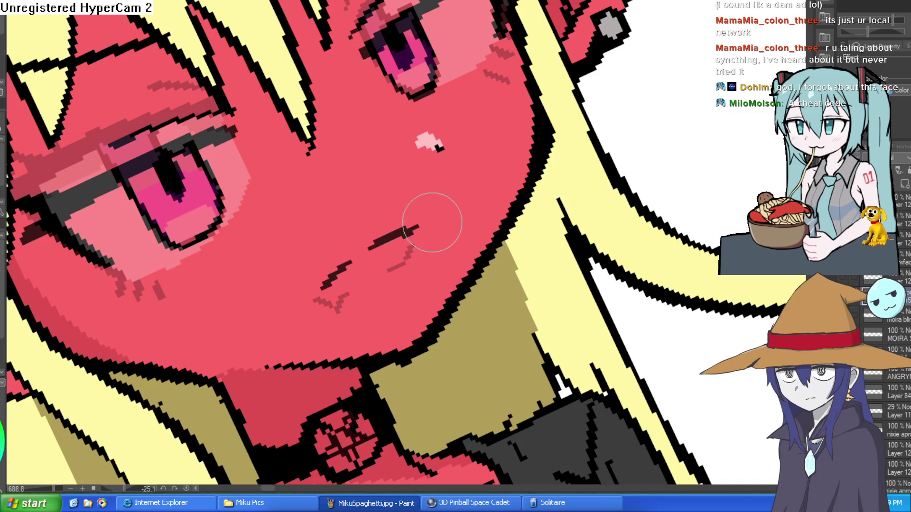
{"action": "left_click_drag", "start_coordinate": [532, 185], "coordinate": [358, 258]}
{"action": "left_click_drag", "start_coordinate": [290, 262], "coordinate": [410, 237]}
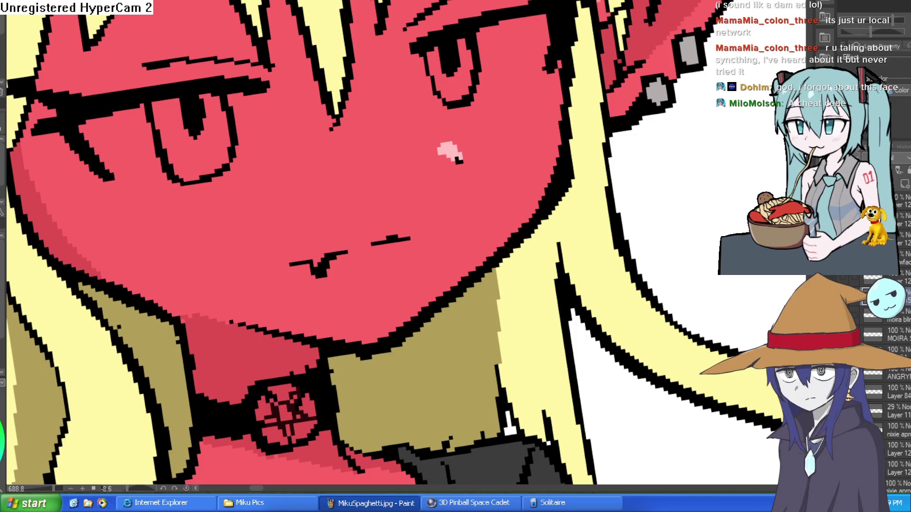
{"action": "scroll", "coordinate": [517, 247], "scroll_direction": "down", "scroll_amount": 5}
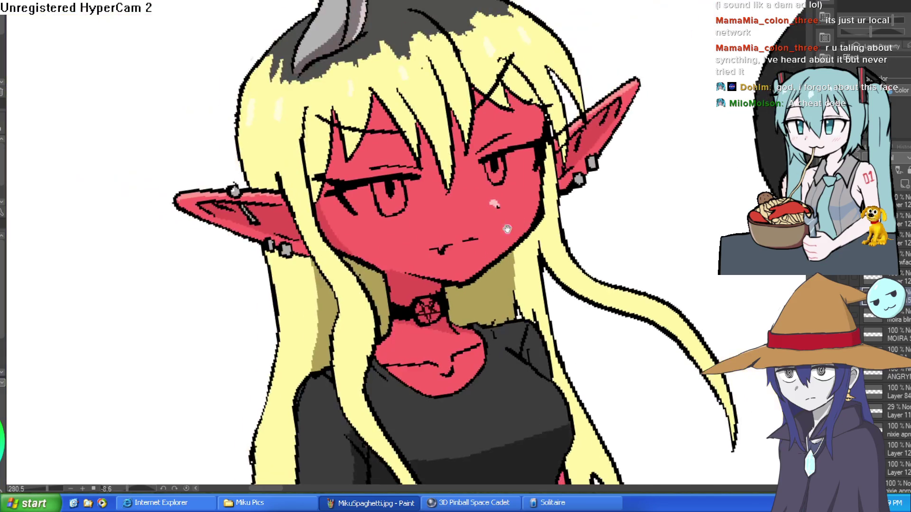
{"action": "scroll", "coordinate": [568, 188], "scroll_direction": "up", "scroll_amount": 7}
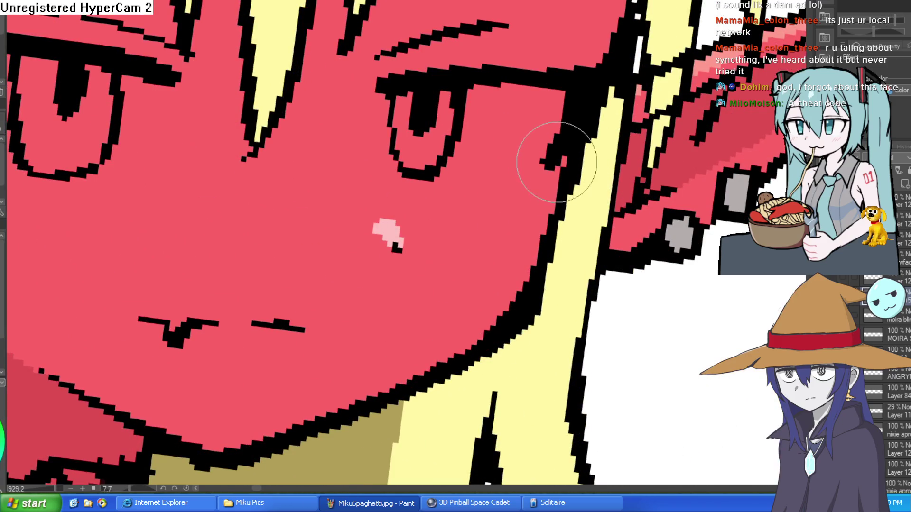
- Fill the gap in the right cheek outline and compare with the eye colouring shown and hidden
{"action": "left_click_drag", "start_coordinate": [541, 185], "coordinate": [533, 175]}
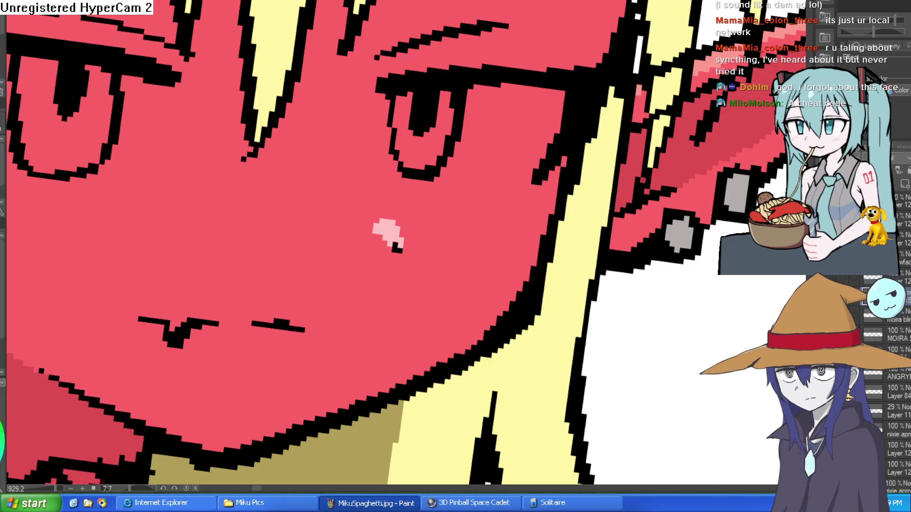
{"action": "left_click", "coordinate": [856, 310]}
{"action": "left_click", "coordinate": [856, 278]}
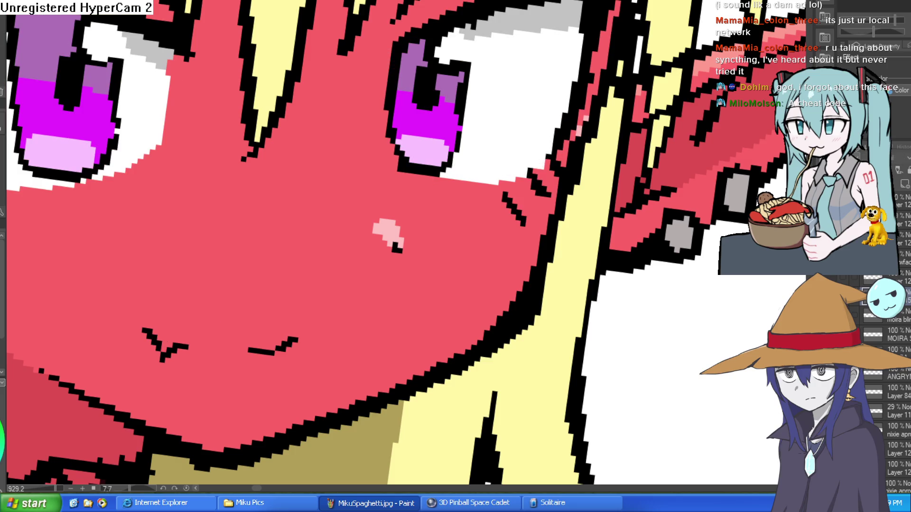
- Show the heavy-lidded expression layer and add a white highlight under the right eye
{"action": "left_click", "coordinate": [856, 375]}
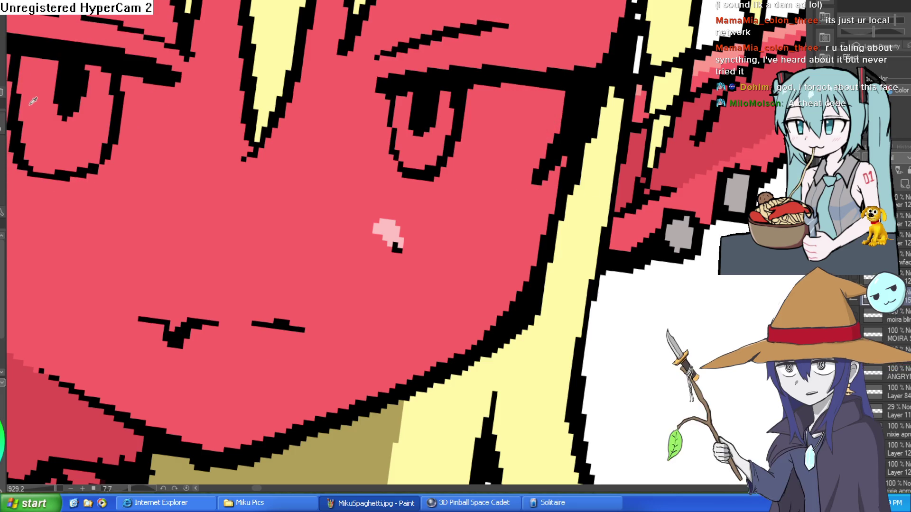
{"action": "left_click_drag", "start_coordinate": [45, 60], "coordinate": [448, 153]}
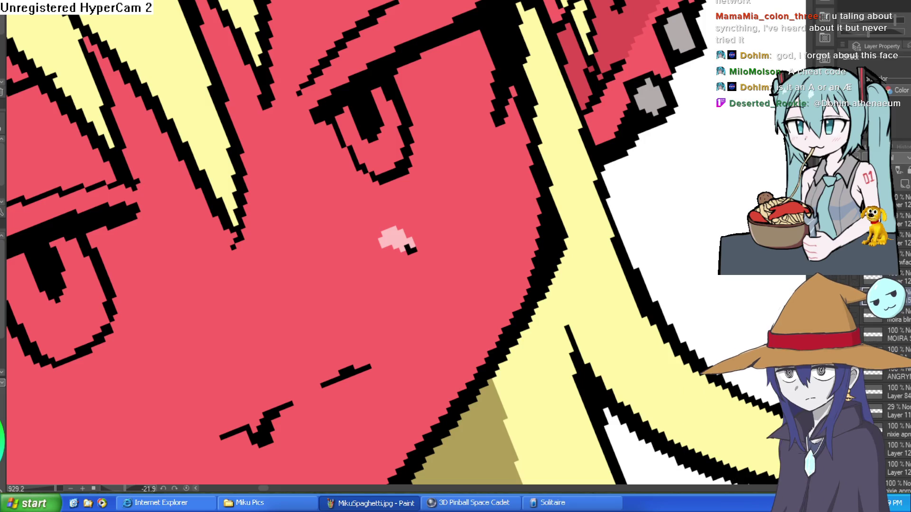
{"action": "left_click_drag", "start_coordinate": [411, 175], "coordinate": [500, 124]}
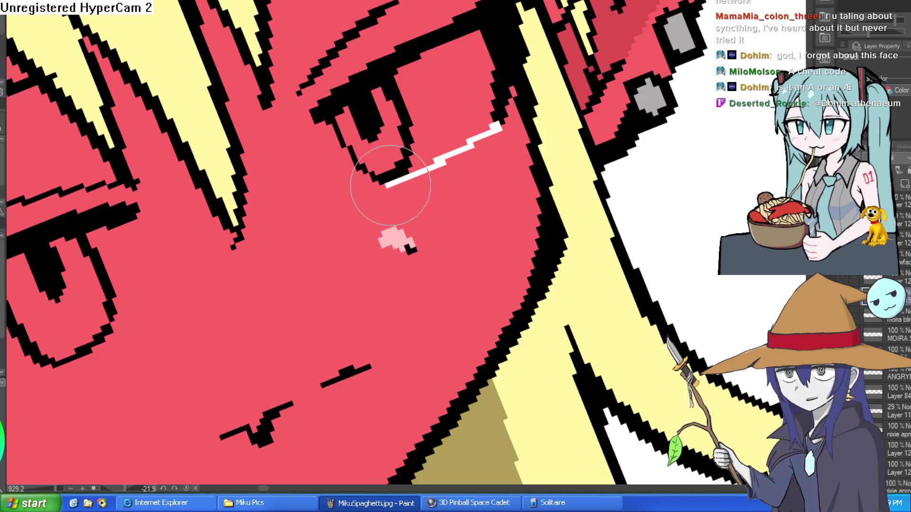
- Turn the canvas upside down and try a white highlight along the eye's edge, undoing it
{"action": "scroll", "coordinate": [388, 197], "scroll_direction": "down", "scroll_amount": 1}
{"action": "scroll", "coordinate": [388, 196], "scroll_direction": "down", "scroll_amount": 5}
{"action": "mouse_move", "coordinate": [388, 196]}
{"action": "left_mouse_down"}
{"action": "mouse_move", "coordinate": [455, 143]}
{"action": "mouse_move", "coordinate": [520, 117]}
{"action": "left_mouse_up"}
{"action": "scroll", "coordinate": [520, 117], "scroll_direction": "up", "scroll_amount": 3}
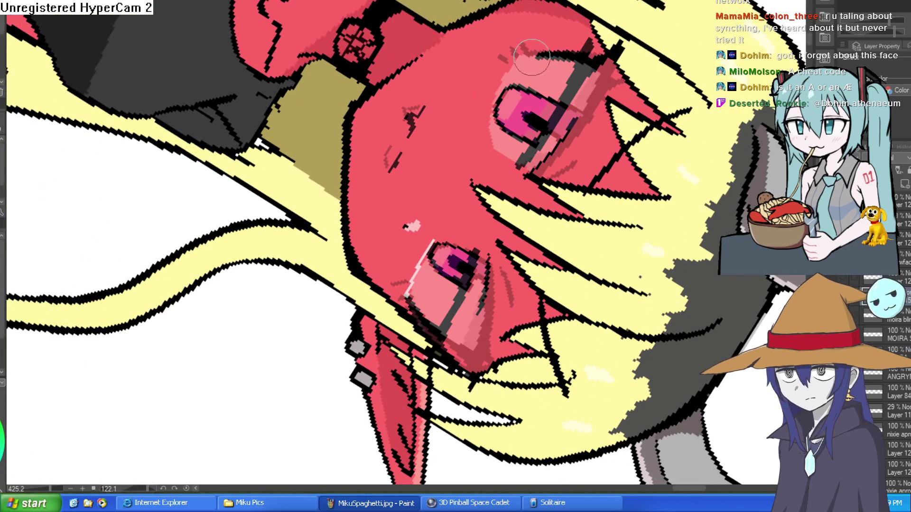
{"action": "left_click_drag", "start_coordinate": [531, 57], "coordinate": [503, 90]}
{"action": "key", "text": "ctrl+z"}
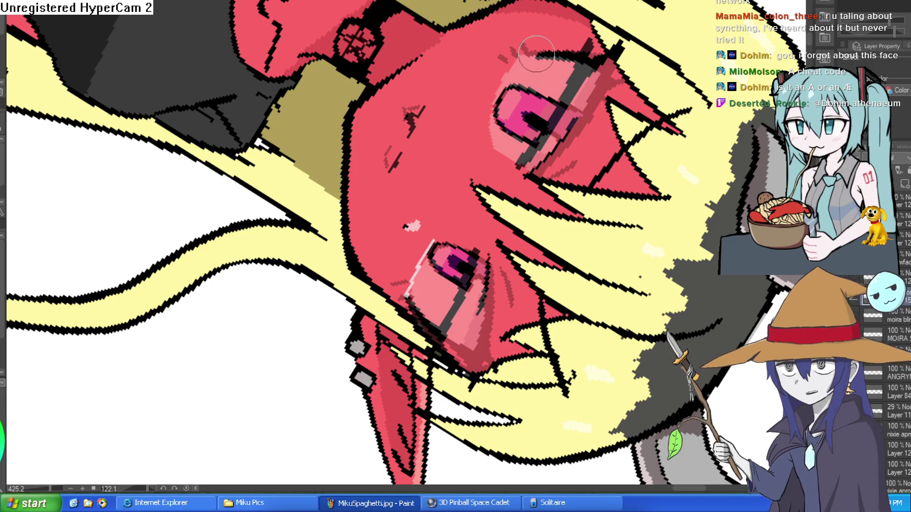
- Zoom in on the left eye and paint a white highlight along its lower rim and outer edge
{"action": "mouse_move", "coordinate": [530, 61]}
{"action": "left_mouse_down"}
{"action": "mouse_move", "coordinate": [474, 76]}
{"action": "mouse_move", "coordinate": [357, 195]}
{"action": "left_mouse_up"}
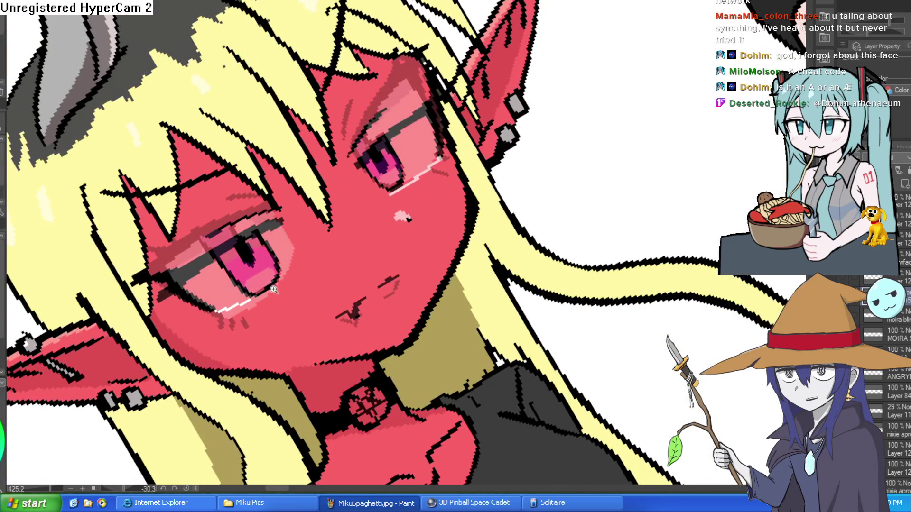
{"action": "left_click", "coordinate": [274, 290]}
{"action": "mouse_move", "coordinate": [279, 266]}
{"action": "left_mouse_down"}
{"action": "mouse_move", "coordinate": [244, 305]}
{"action": "mouse_move", "coordinate": [319, 221]}
{"action": "mouse_move", "coordinate": [355, 162]}
{"action": "left_mouse_up"}
{"action": "left_click_drag", "start_coordinate": [322, 124], "coordinate": [320, 180]}
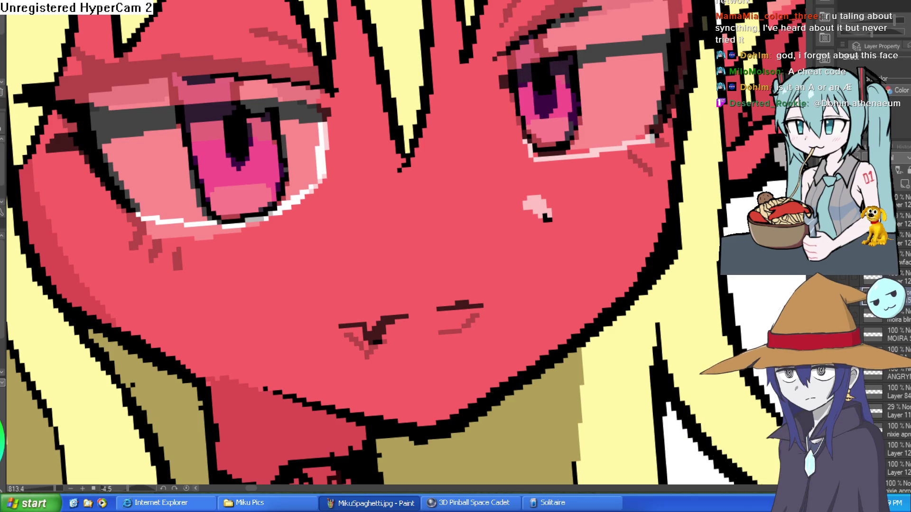
- Switch to the flat lineart version of the eyes and fill in the eye whites
{"action": "left_click", "coordinate": [617, 105]}
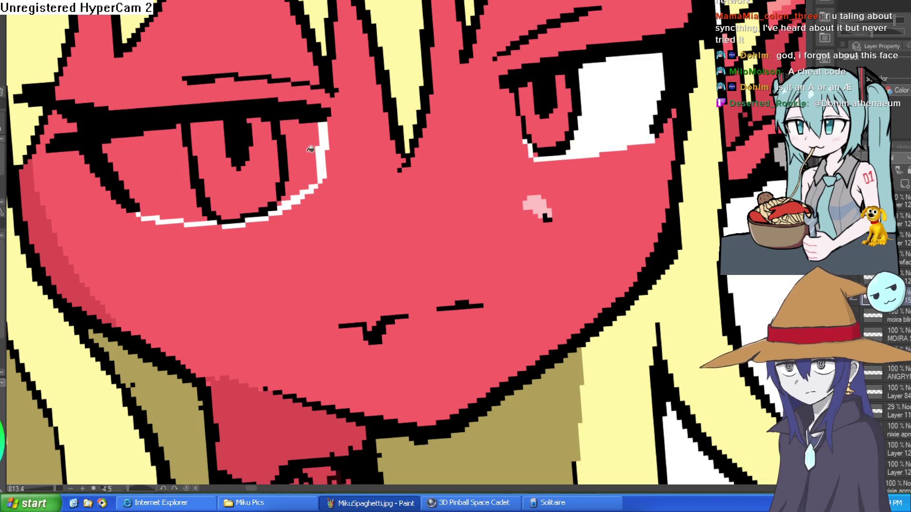
{"action": "left_click", "coordinate": [282, 146]}
{"action": "scroll", "coordinate": [282, 146], "scroll_direction": "down", "scroll_amount": 10}
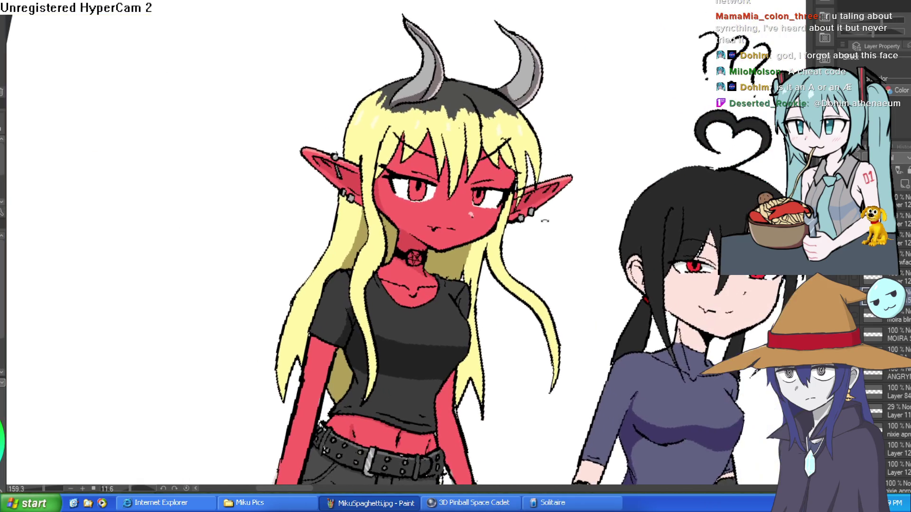
{"action": "scroll", "coordinate": [502, 119], "scroll_direction": "up", "scroll_amount": 10}
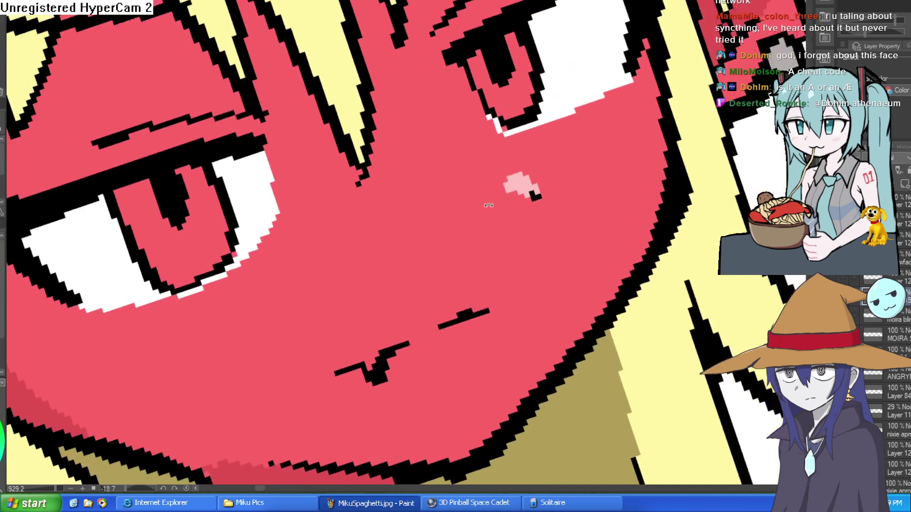
- Paint skin over part of Moira's right pupil outline and close the lower-lid gap in black
{"action": "left_click_drag", "start_coordinate": [510, 180], "coordinate": [488, 237]}
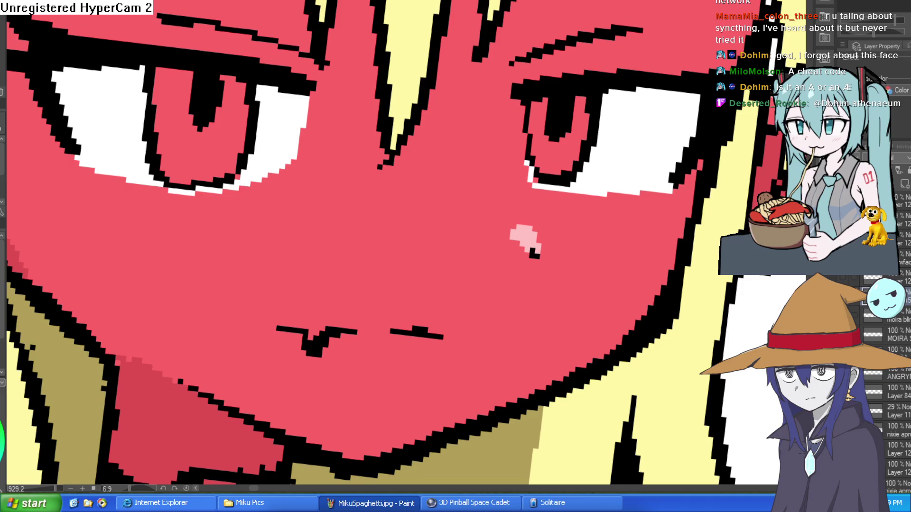
{"action": "left_click_drag", "start_coordinate": [531, 145], "coordinate": [455, 123]}
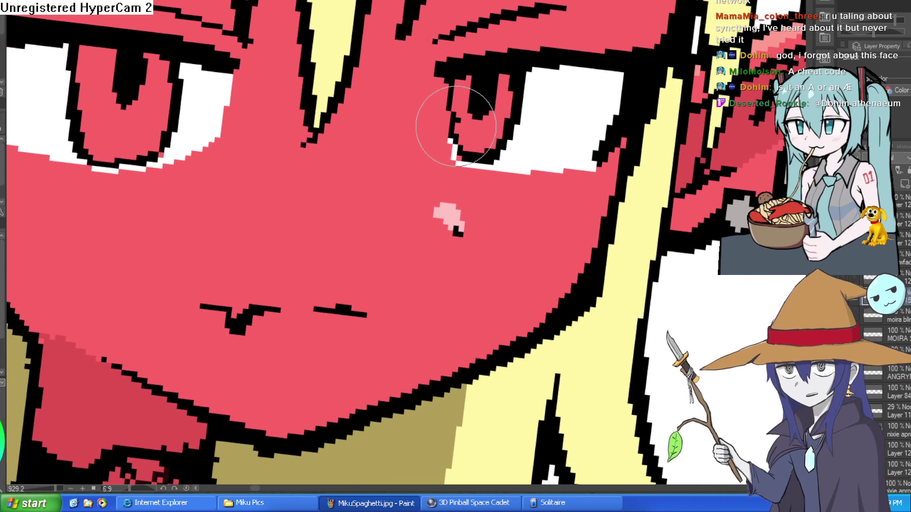
{"action": "mouse_move", "coordinate": [489, 131]}
{"action": "left_mouse_down"}
{"action": "mouse_move", "coordinate": [498, 101]}
{"action": "mouse_move", "coordinate": [472, 159]}
{"action": "mouse_move", "coordinate": [436, 138]}
{"action": "mouse_move", "coordinate": [469, 110]}
{"action": "left_mouse_up"}
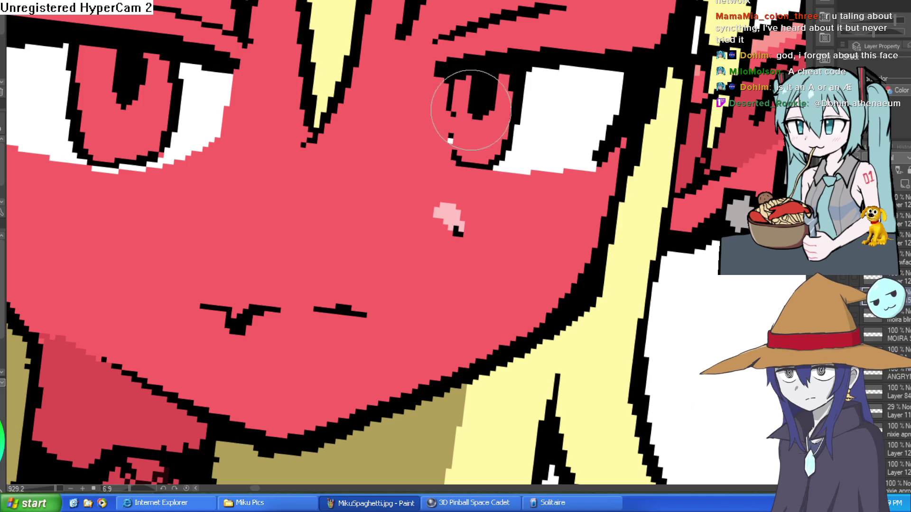
{"action": "left_click_drag", "start_coordinate": [451, 148], "coordinate": [452, 138]}
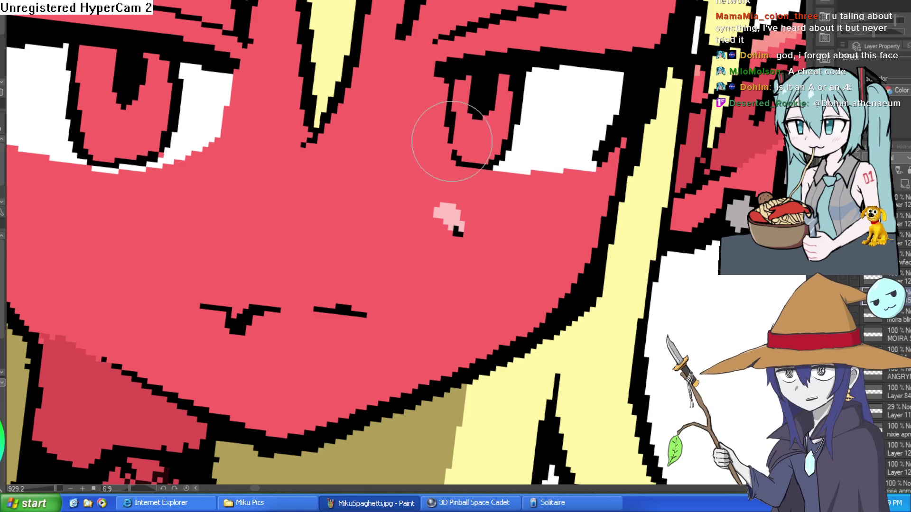
{"action": "scroll", "coordinate": [433, 146], "scroll_direction": "down", "scroll_amount": 5}
{"action": "mouse_move", "coordinate": [427, 238]}
{"action": "left_mouse_down"}
{"action": "mouse_move", "coordinate": [408, 223]}
{"action": "mouse_move", "coordinate": [379, 247]}
{"action": "mouse_move", "coordinate": [370, 237]}
{"action": "left_mouse_up"}
{"action": "left_click_drag", "start_coordinate": [486, 122], "coordinate": [479, 169]}
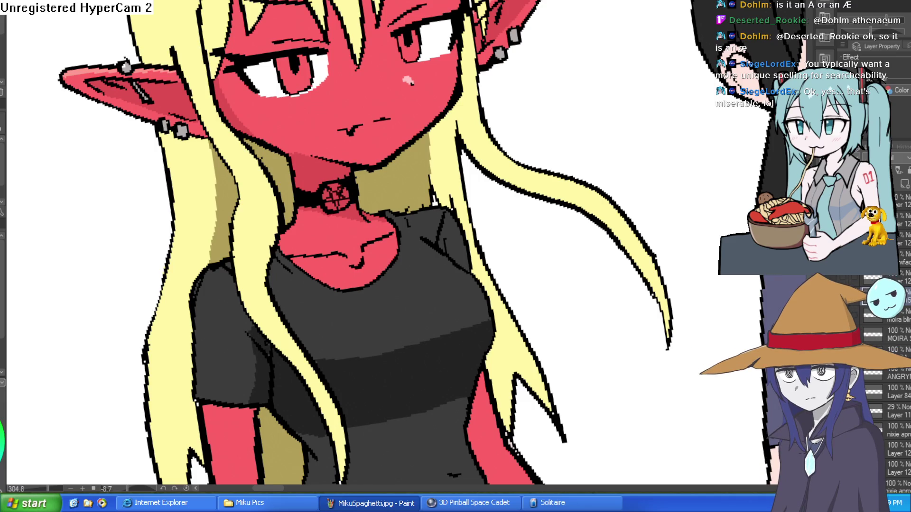
- Reset the rotation, eyedrop the skin red and cover Moira's left pupil and lower lid
{"action": "key", "text": "ctrl+@"}
{"action": "scroll", "coordinate": [221, 147], "scroll_direction": "down", "scroll_amount": 2}
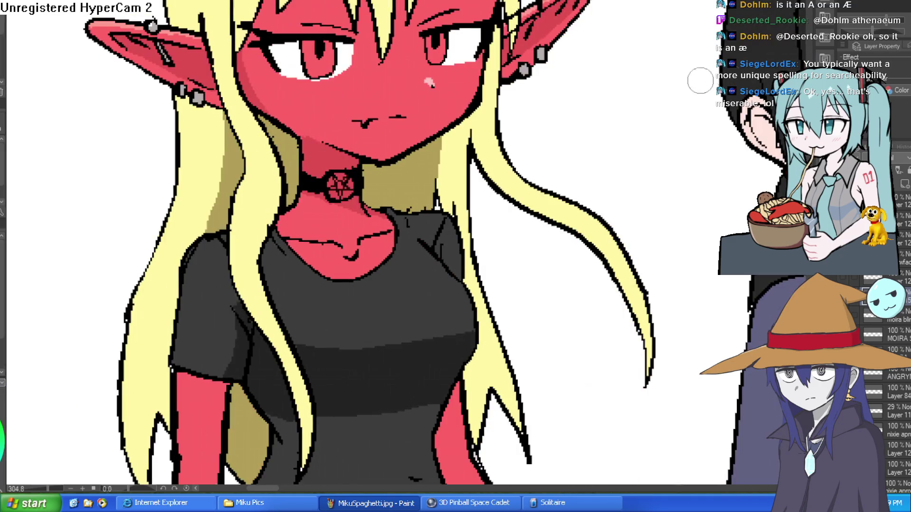
{"action": "left_click_drag", "start_coordinate": [285, 190], "coordinate": [221, 147]}
{"action": "scroll", "coordinate": [221, 147], "scroll_direction": "up", "scroll_amount": 2}
{"action": "scroll", "coordinate": [220, 148], "scroll_direction": "up", "scroll_amount": 2}
{"action": "left_click", "coordinate": [255, 162], "text": "alt"}
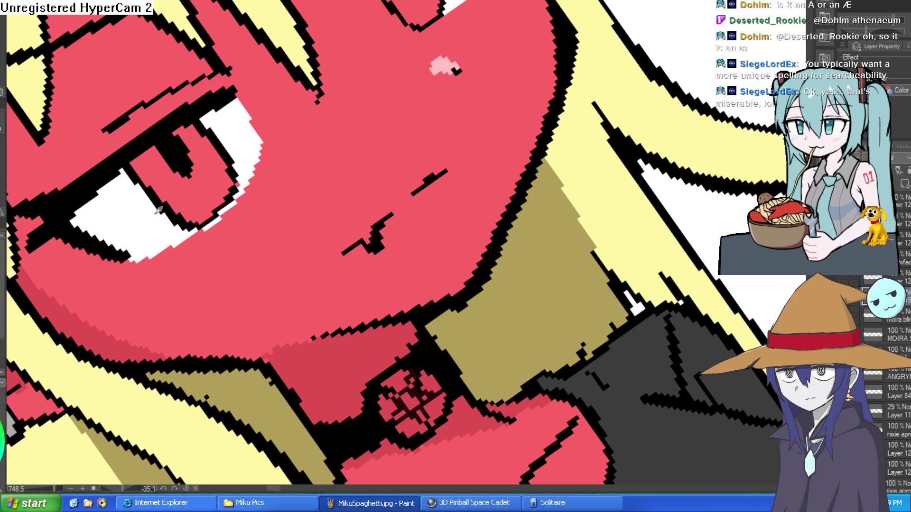
{"action": "left_click_drag", "start_coordinate": [274, 163], "coordinate": [158, 262]}
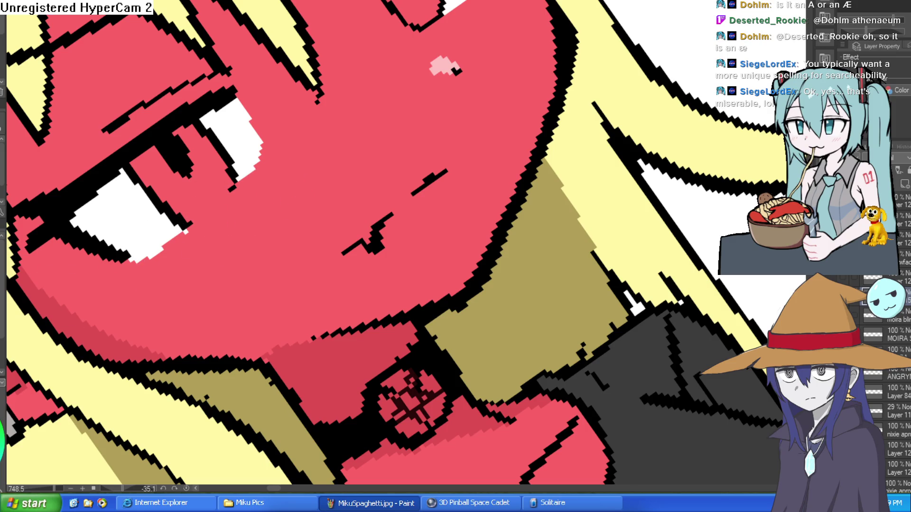
- Extend the white of the left eye lower-left and add black pixels to its outline
{"action": "scroll", "coordinate": [235, 186], "scroll_direction": "up", "scroll_amount": 2}
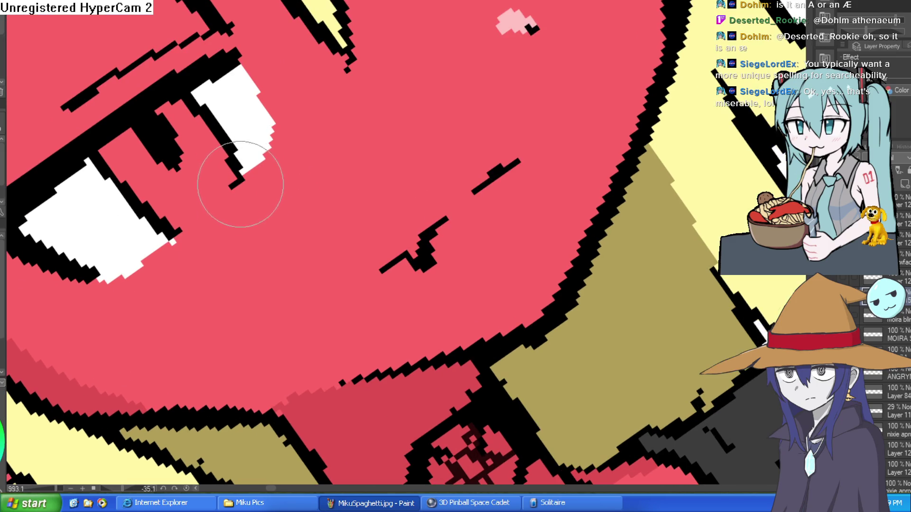
{"action": "mouse_move", "coordinate": [261, 204]}
{"action": "left_mouse_down"}
{"action": "mouse_move", "coordinate": [447, 185]}
{"action": "mouse_move", "coordinate": [449, 143]}
{"action": "mouse_move", "coordinate": [492, 49]}
{"action": "left_mouse_up"}
{"action": "scroll", "coordinate": [449, 143], "scroll_direction": "down", "scroll_amount": 5}
{"action": "scroll", "coordinate": [492, 50], "scroll_direction": "up", "scroll_amount": 4}
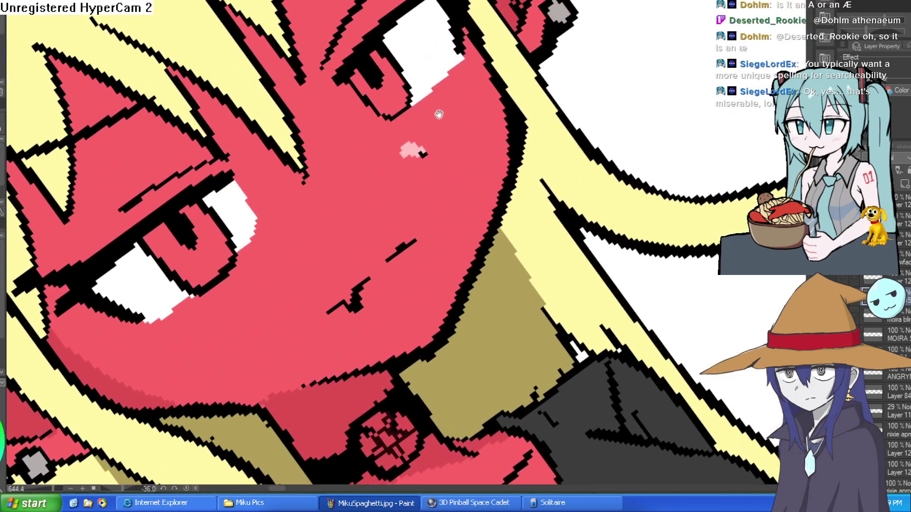
{"action": "left_click_drag", "start_coordinate": [421, 97], "coordinate": [451, 61]}
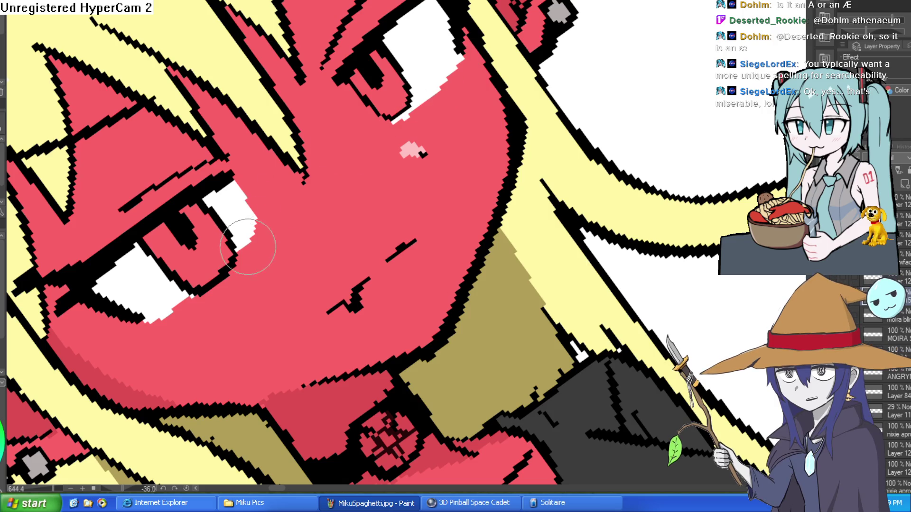
{"action": "left_click_drag", "start_coordinate": [244, 253], "coordinate": [230, 247]}
{"action": "left_click", "coordinate": [229, 245], "text": "alt"}
{"action": "scroll", "coordinate": [229, 245], "scroll_direction": "down", "scroll_amount": 3}
{"action": "scroll", "coordinate": [535, 104], "scroll_direction": "up", "scroll_amount": 4}
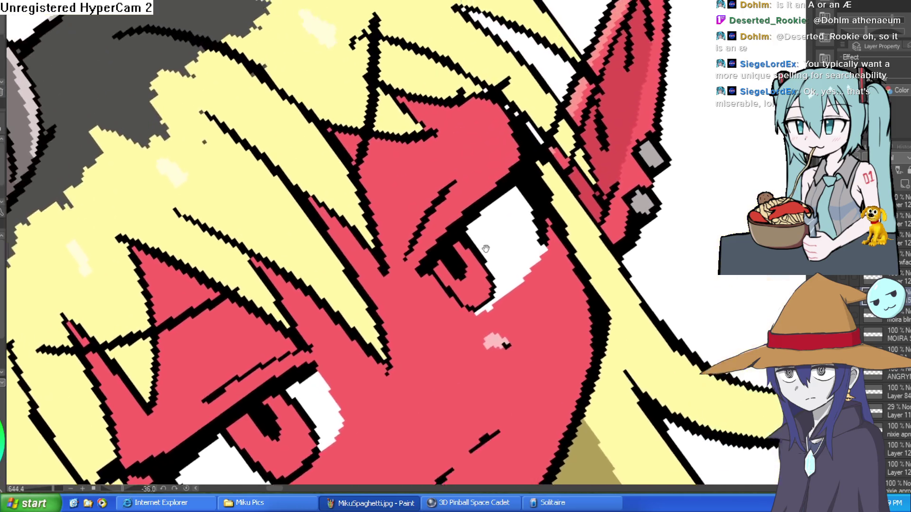
{"action": "scroll", "coordinate": [535, 105], "scroll_direction": "down", "scroll_amount": 10}
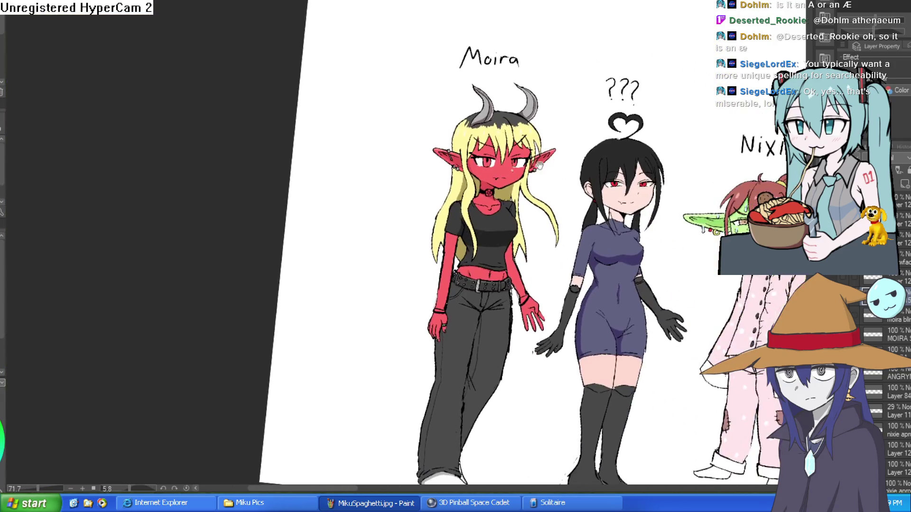
- Paint a thin white strip along the left eye outline, zoomed in close on the edge
{"action": "scroll", "coordinate": [472, 152], "scroll_direction": "up", "scroll_amount": 8}
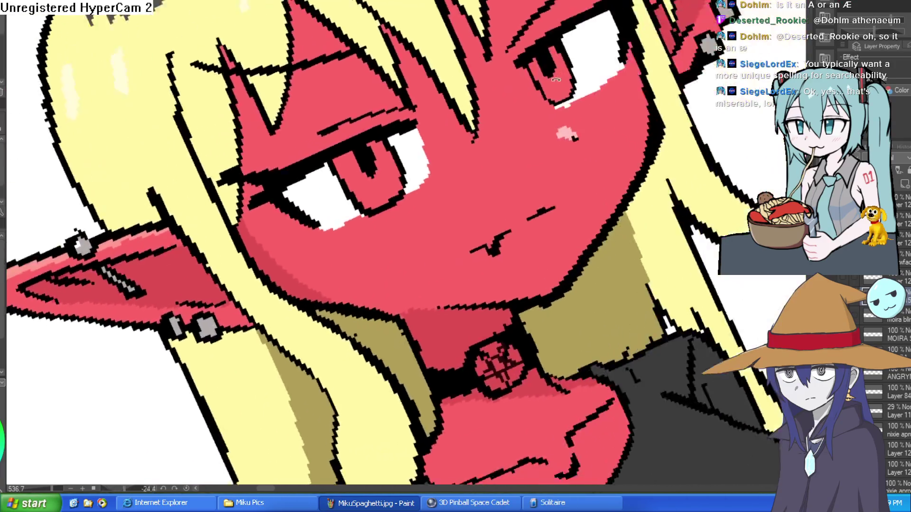
{"action": "scroll", "coordinate": [380, 194], "scroll_direction": "up", "scroll_amount": 5}
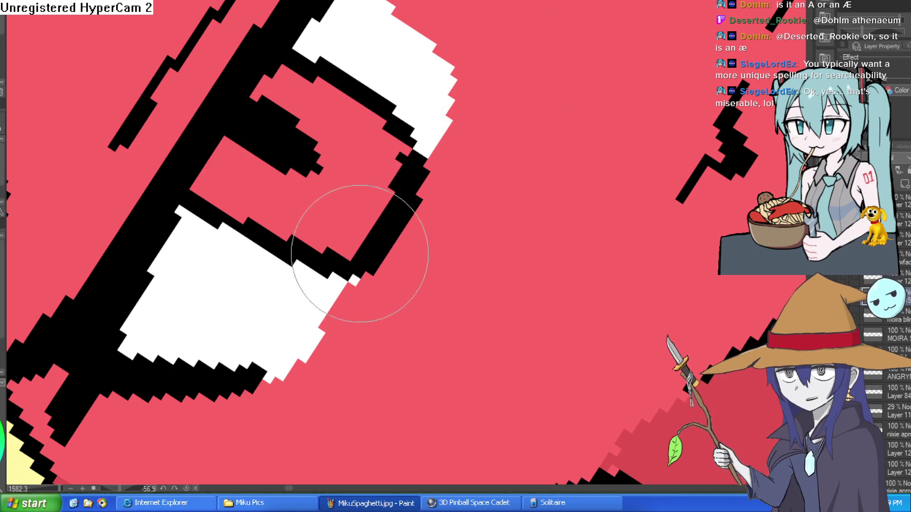
{"action": "left_click_drag", "start_coordinate": [433, 142], "coordinate": [350, 299]}
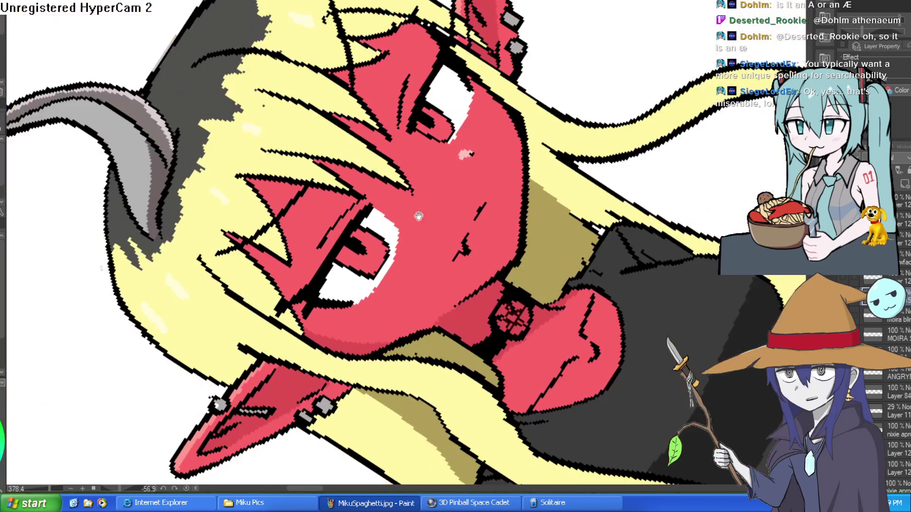
{"action": "scroll", "coordinate": [494, 273], "scroll_direction": "down", "scroll_amount": 6}
{"action": "left_click_drag", "start_coordinate": [494, 272], "coordinate": [379, 185]}
{"action": "scroll", "coordinate": [375, 180], "scroll_direction": "up", "scroll_amount": 3}
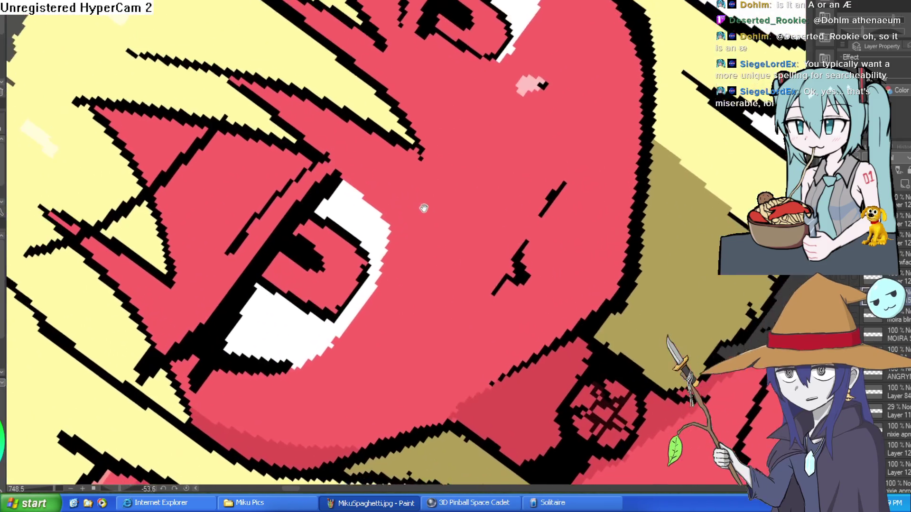
{"action": "left_click", "coordinate": [370, 177]}
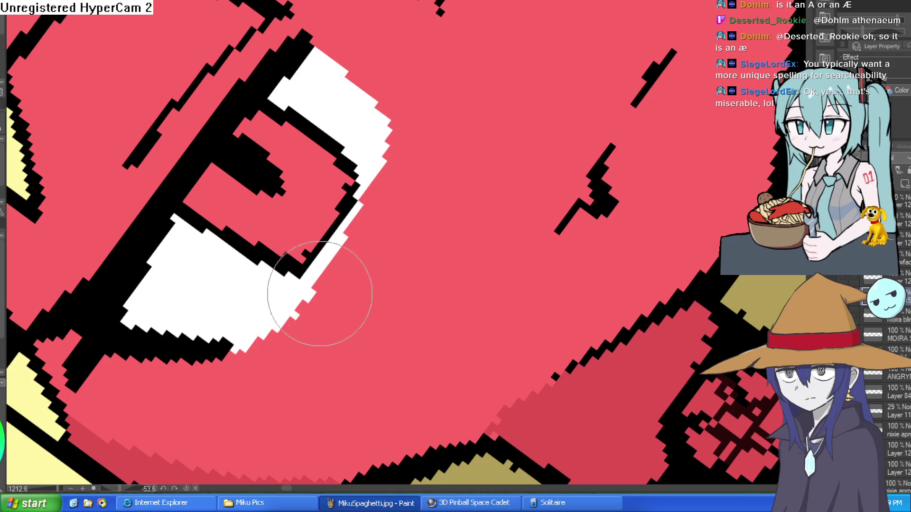
{"action": "scroll", "coordinate": [396, 112], "scroll_direction": "down", "scroll_amount": 8}
- Zoom out and rotate the view to check Moira's whole face down to the mouth
{"action": "mouse_move", "coordinate": [474, 166]}
{"action": "left_mouse_down"}
{"action": "mouse_move", "coordinate": [567, 205]}
{"action": "mouse_move", "coordinate": [493, 95]}
{"action": "left_mouse_up"}
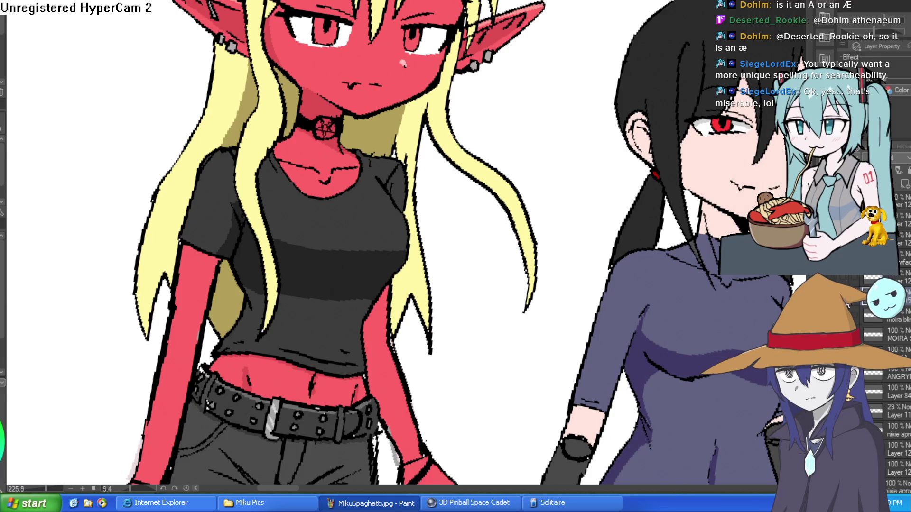
{"action": "scroll", "coordinate": [664, 221], "scroll_direction": "down", "scroll_amount": 3}
{"action": "scroll", "coordinate": [475, 127], "scroll_direction": "up", "scroll_amount": 5}
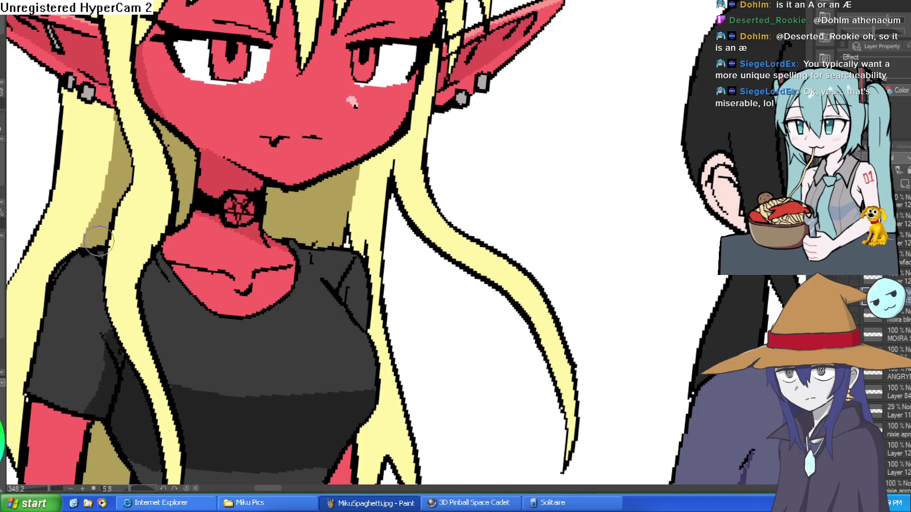
{"action": "scroll", "coordinate": [264, 126], "scroll_direction": "down", "scroll_amount": 2}
{"action": "scroll", "coordinate": [304, 152], "scroll_direction": "down", "scroll_amount": 2}
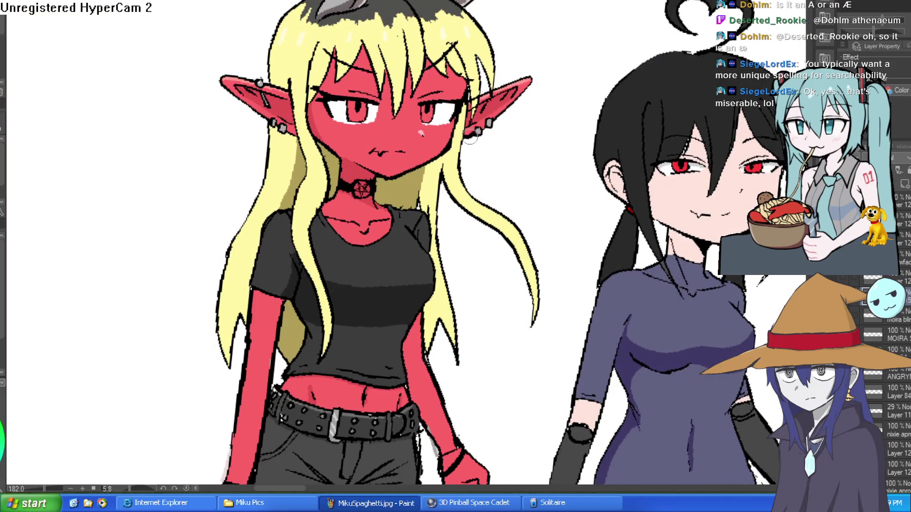
{"action": "scroll", "coordinate": [382, 145], "scroll_direction": "up", "scroll_amount": 8}
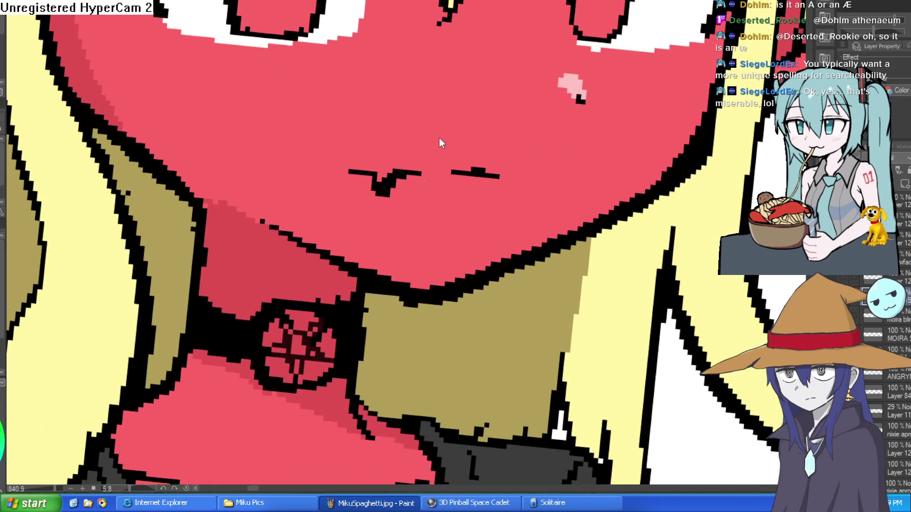
{"action": "scroll", "coordinate": [487, 132], "scroll_direction": "down", "scroll_amount": 8}
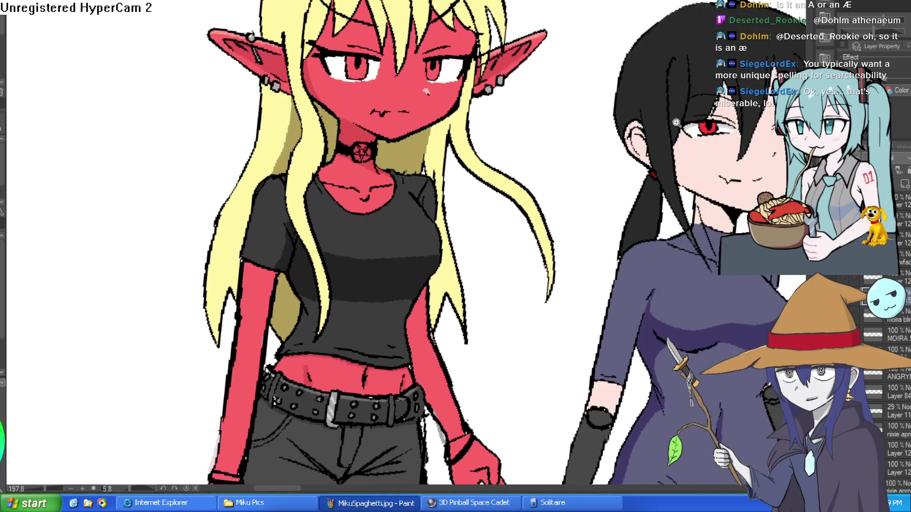
{"action": "scroll", "coordinate": [674, 122], "scroll_direction": "down", "scroll_amount": 5}
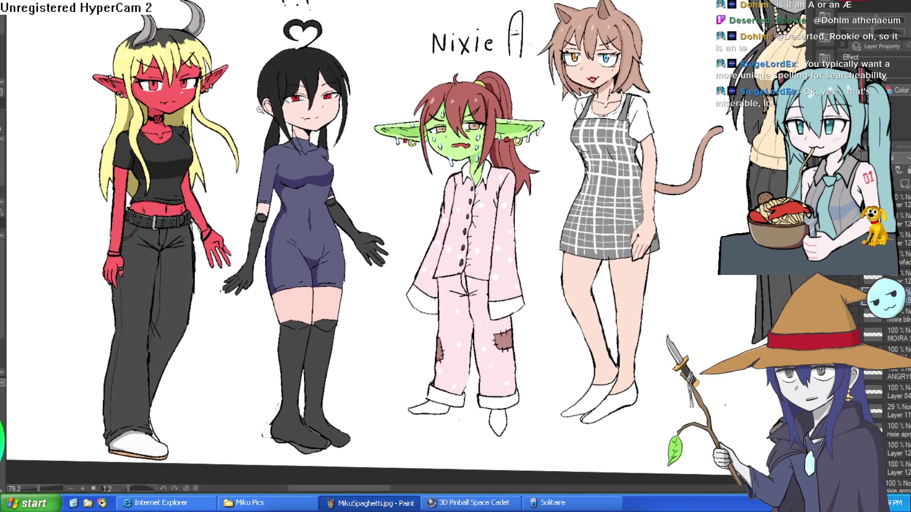
{"action": "scroll", "coordinate": [494, 150], "scroll_direction": "up", "scroll_amount": 10}
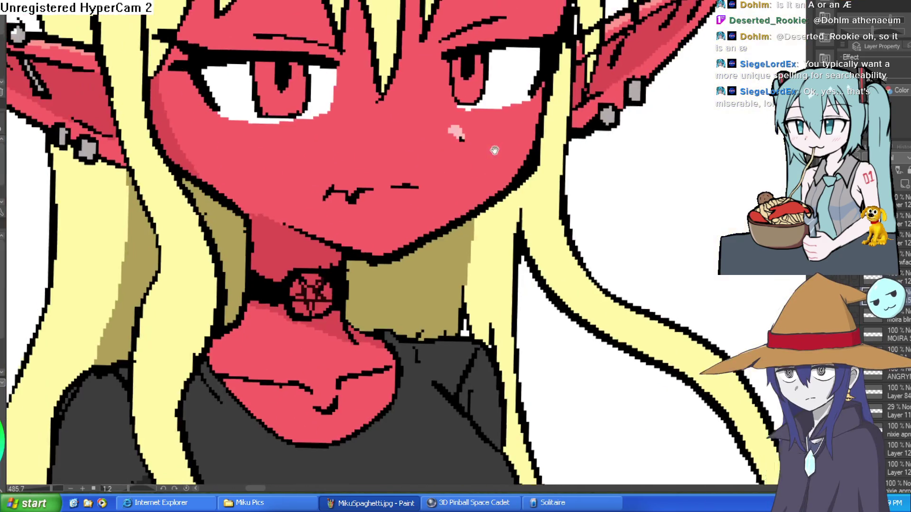
{"action": "mouse_move", "coordinate": [495, 151]}
{"action": "left_mouse_down"}
{"action": "mouse_move", "coordinate": [463, 142]}
{"action": "mouse_move", "coordinate": [476, 157]}
{"action": "left_mouse_up"}
{"action": "scroll", "coordinate": [463, 142], "scroll_direction": "down", "scroll_amount": 2}
{"action": "scroll", "coordinate": [464, 142], "scroll_direction": "up", "scroll_amount": 2}
{"action": "scroll", "coordinate": [470, 124], "scroll_direction": "up", "scroll_amount": 4}
{"action": "left_click_drag", "start_coordinate": [470, 124], "coordinate": [361, 189]}
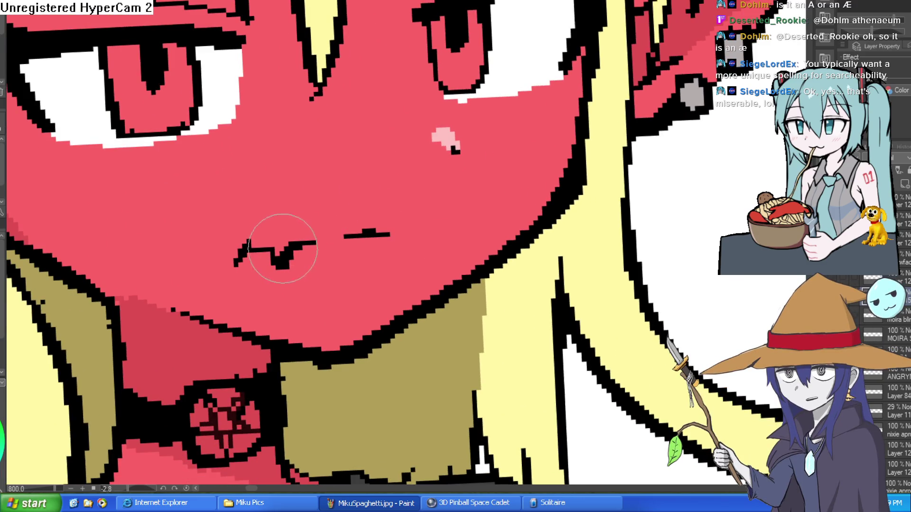
{"action": "scroll", "coordinate": [366, 229], "scroll_direction": "down", "scroll_amount": 6}
{"action": "left_click_drag", "start_coordinate": [366, 229], "coordinate": [393, 195]}
{"action": "key", "text": "ctrl+z"}
{"action": "key", "text": "ctrl+y"}
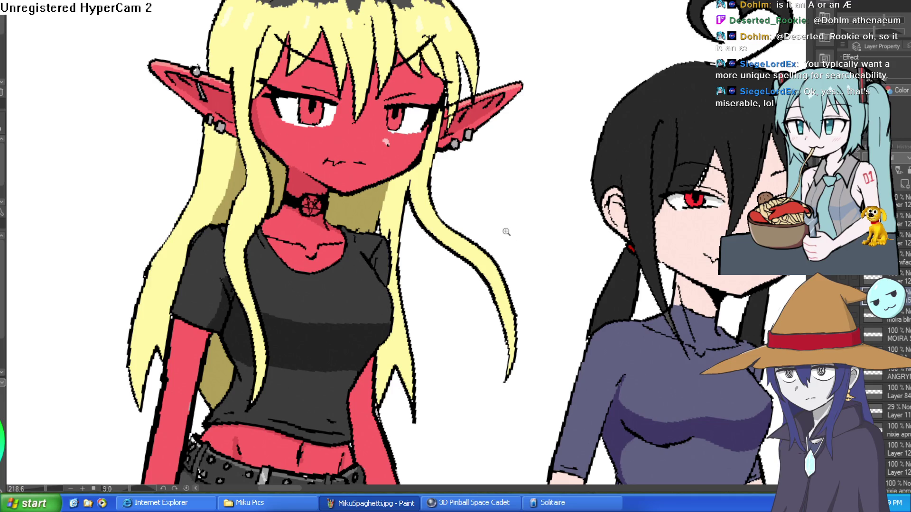
{"action": "scroll", "coordinate": [484, 179], "scroll_direction": "down", "scroll_amount": 2}
{"action": "left_click_drag", "start_coordinate": [484, 179], "coordinate": [472, 155]}
{"action": "scroll", "coordinate": [471, 156], "scroll_direction": "up", "scroll_amount": 5}
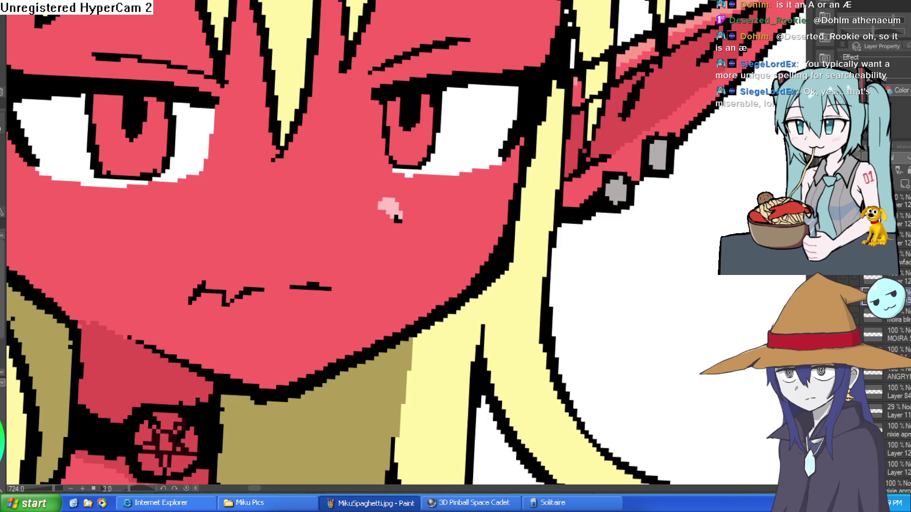
{"action": "scroll", "coordinate": [447, 125], "scroll_direction": "up", "scroll_amount": 2}
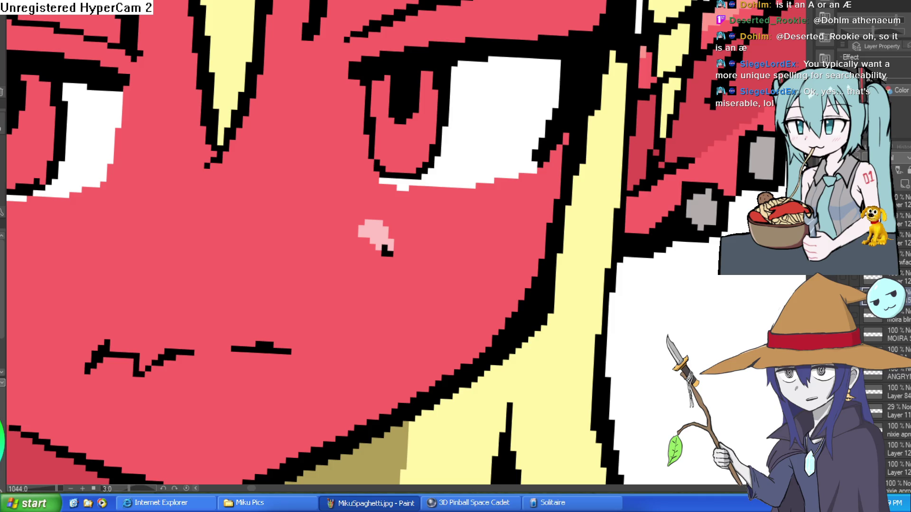
{"action": "scroll", "coordinate": [498, 169], "scroll_direction": "down", "scroll_amount": 5}
{"action": "scroll", "coordinate": [477, 111], "scroll_direction": "up", "scroll_amount": 3}
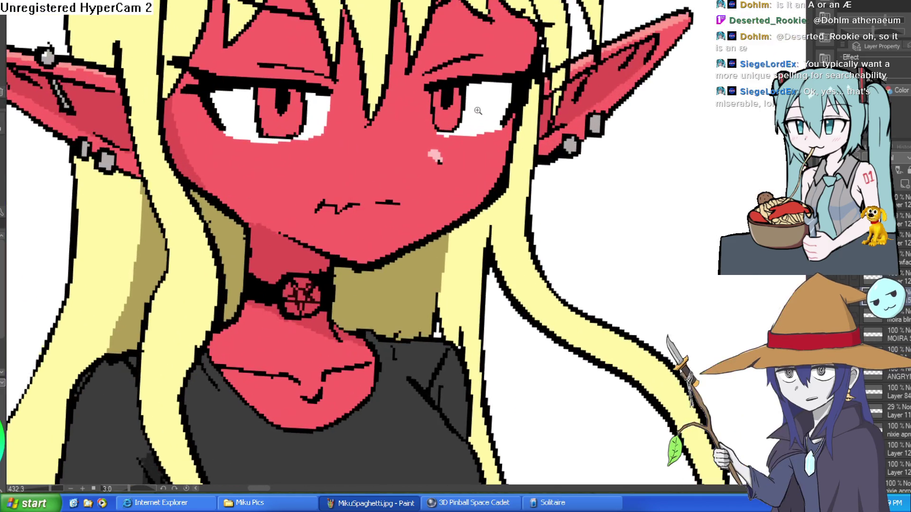
- Switch Moira's face to the angry expression layer in the Layer panel
{"action": "scroll", "coordinate": [481, 109], "scroll_direction": "down", "scroll_amount": 4}
{"action": "scroll", "coordinate": [501, 122], "scroll_direction": "up", "scroll_amount": 4}
{"action": "scroll", "coordinate": [501, 123], "scroll_direction": "down", "scroll_amount": 4}
{"action": "scroll", "coordinate": [483, 125], "scroll_direction": "up", "scroll_amount": 5}
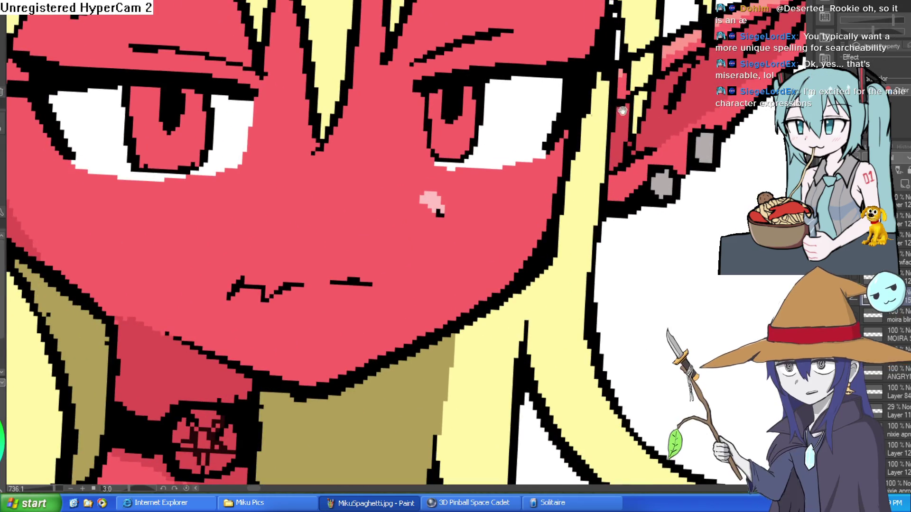
{"action": "left_click", "coordinate": [849, 306]}
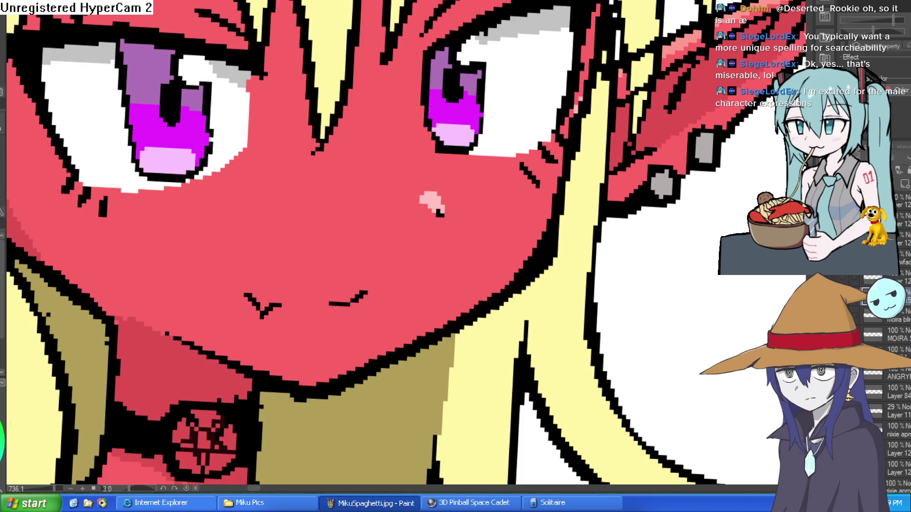
{"action": "left_click", "coordinate": [851, 377]}
- Bucket-fill both of Moira's irises with magenta
{"action": "left_click", "coordinate": [467, 129]}
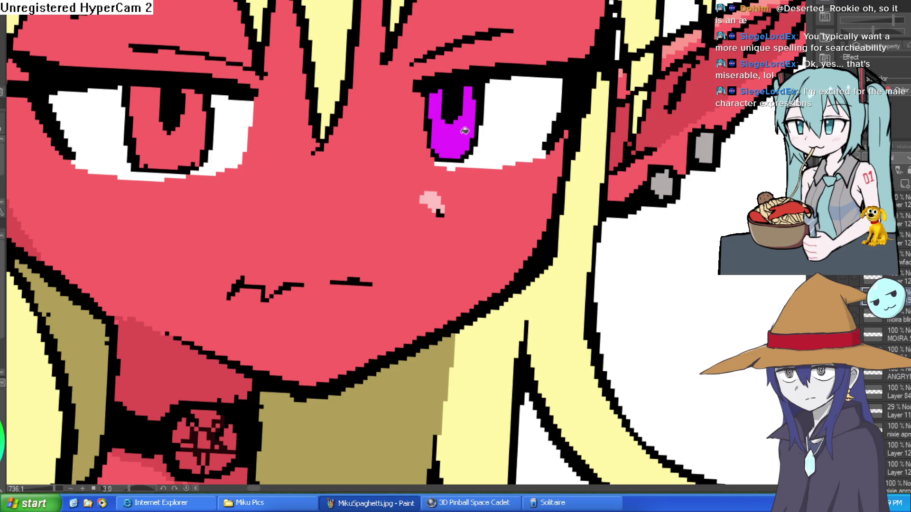
{"action": "left_click", "coordinate": [191, 139]}
{"action": "scroll", "coordinate": [192, 138], "scroll_direction": "down", "scroll_amount": 7}
{"action": "left_click_drag", "start_coordinate": [619, 169], "coordinate": [584, 159]}
{"action": "scroll", "coordinate": [588, 160], "scroll_direction": "down", "scroll_amount": 2}
{"action": "scroll", "coordinate": [578, 145], "scroll_direction": "up", "scroll_amount": 8}
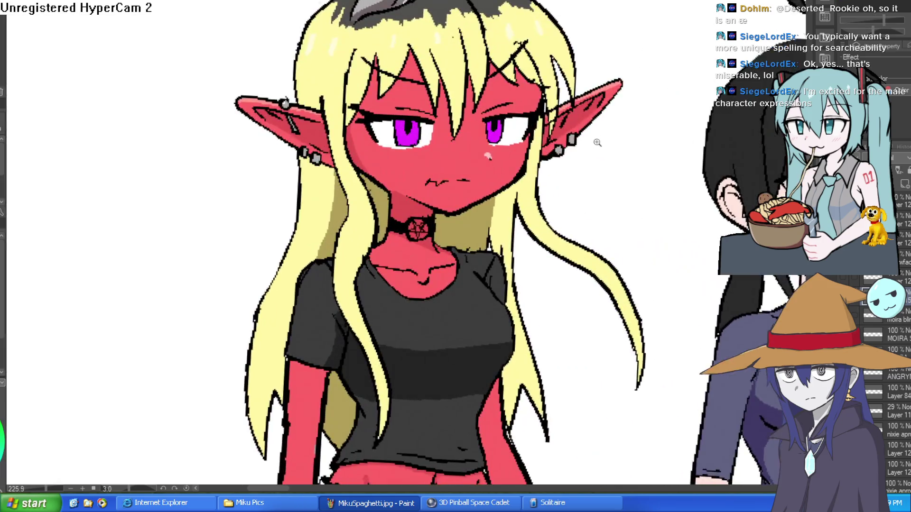
- Draw black hair lines across the forehead with the brush, undoing the stray blobs
{"action": "key", "text": "b"}
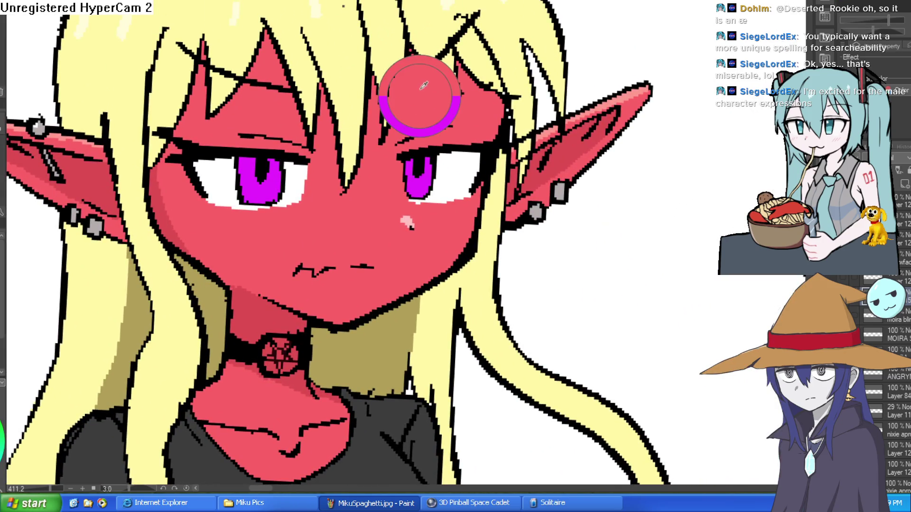
{"action": "left_click_drag", "start_coordinate": [416, 76], "coordinate": [441, 61]}
{"action": "key", "text": "ctrl+z"}
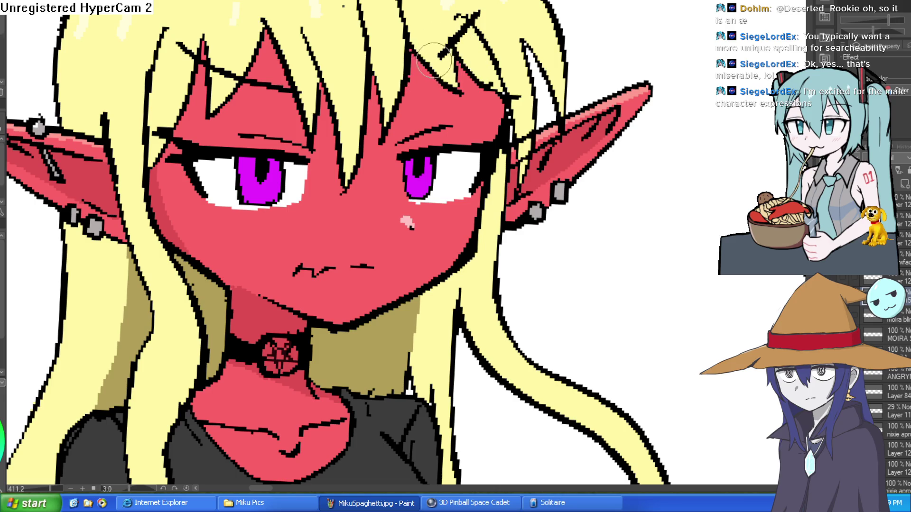
{"action": "key", "text": "ctrl+z"}
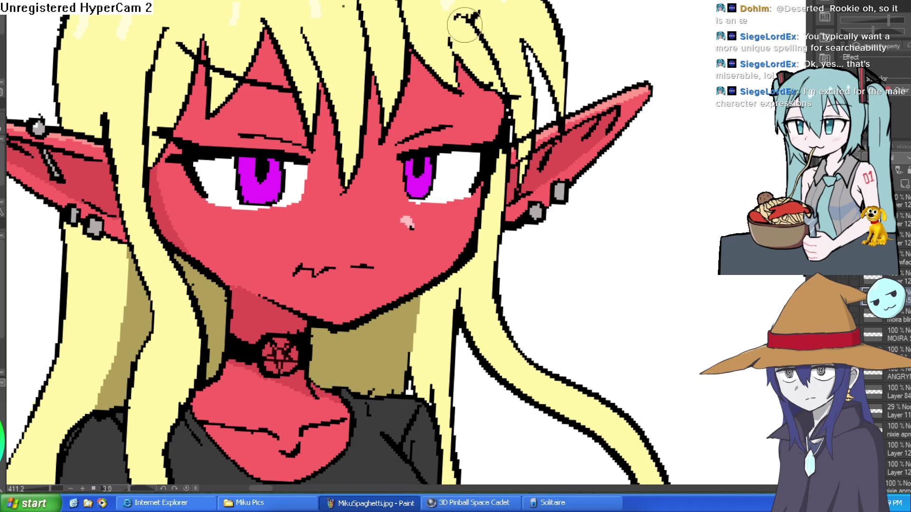
{"action": "key", "text": "ctrl+z"}
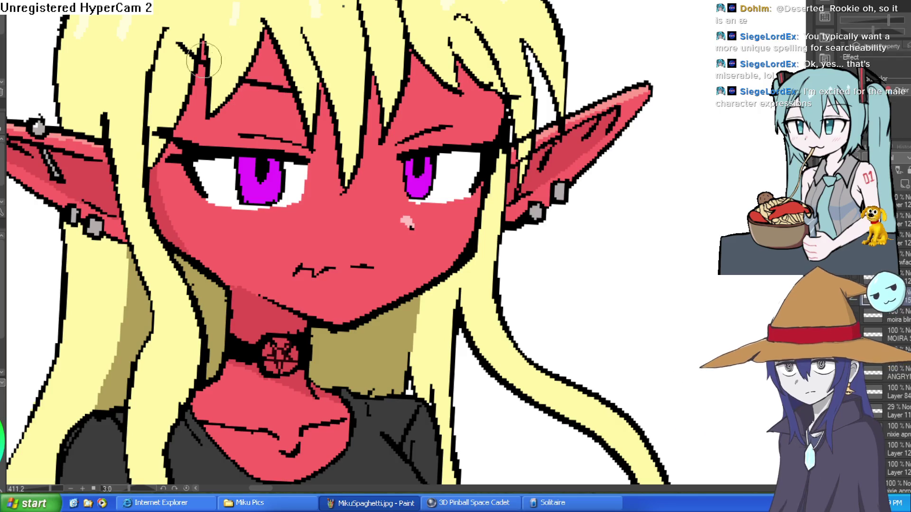
{"action": "key", "text": "ctrl+z"}
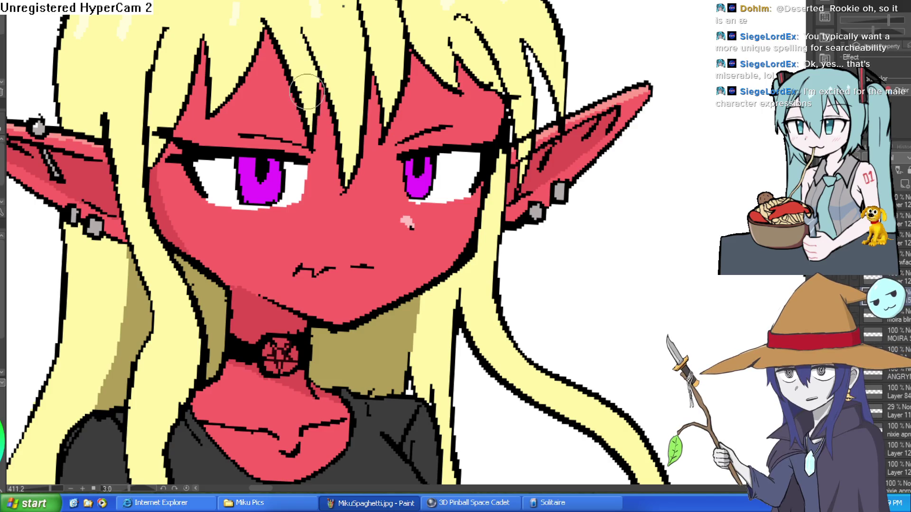
{"action": "scroll", "coordinate": [496, 141], "scroll_direction": "down", "scroll_amount": 4}
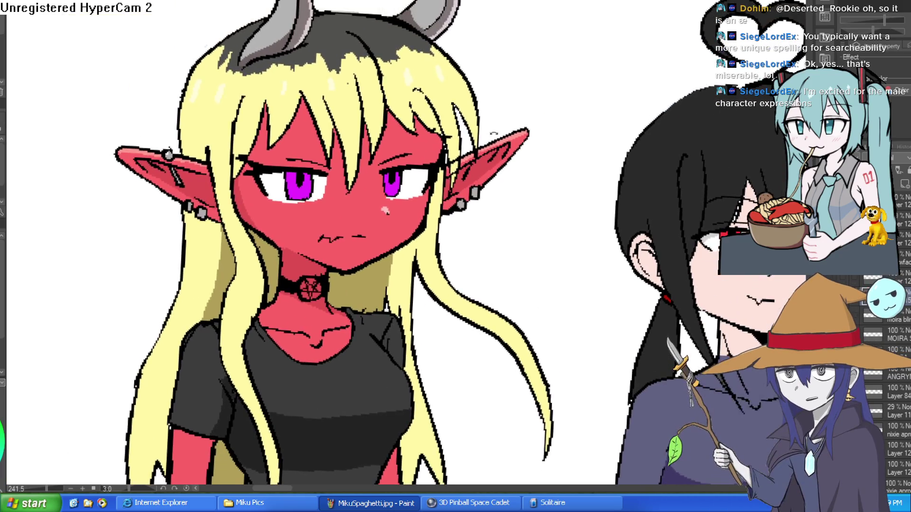
{"action": "left_click_drag", "start_coordinate": [493, 148], "coordinate": [484, 156]}
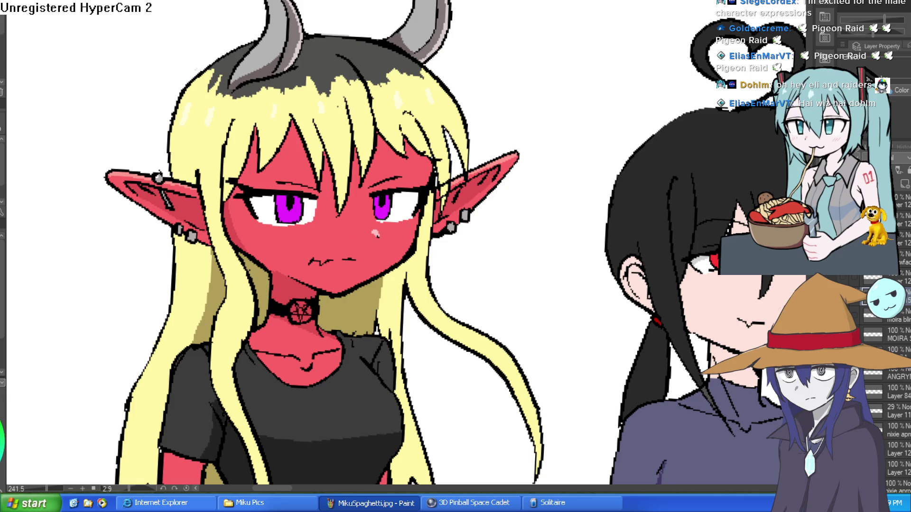
{"action": "scroll", "coordinate": [452, 8], "scroll_direction": "down", "scroll_amount": 5}
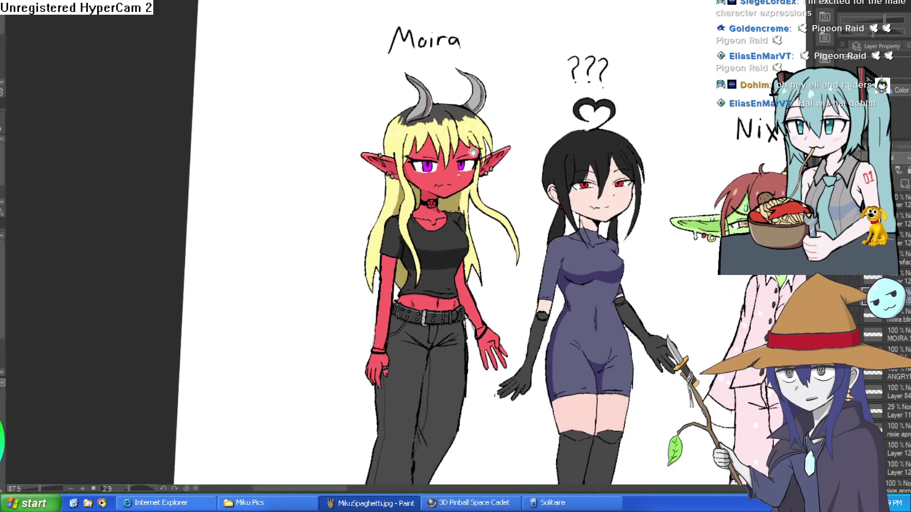
- Zoom in on Moira's face and rotate the view until it is upright
{"action": "scroll", "coordinate": [452, 143], "scroll_direction": "up", "scroll_amount": 4}
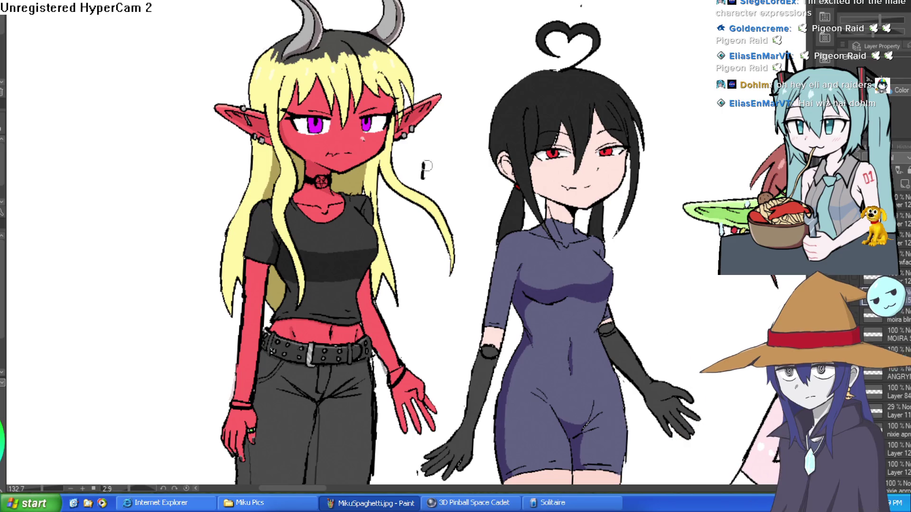
{"action": "left_click_drag", "start_coordinate": [409, 131], "coordinate": [392, 163]}
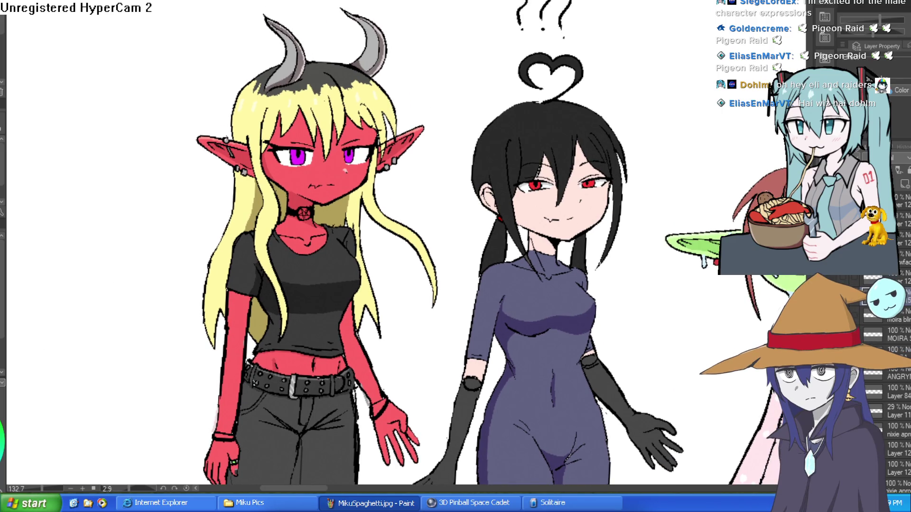
{"action": "left_click", "coordinate": [345, 145]}
{"action": "left_click", "coordinate": [345, 144]}
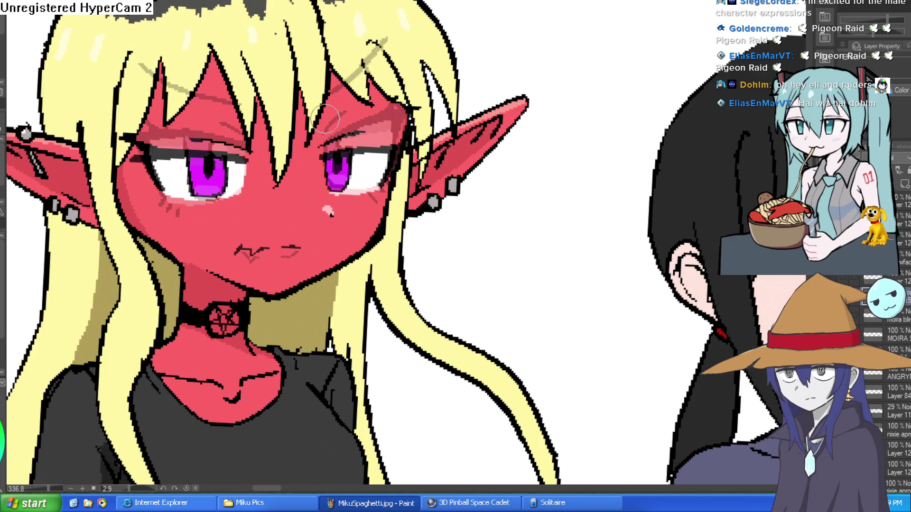
{"action": "left_click_drag", "start_coordinate": [477, 64], "coordinate": [344, 43]}
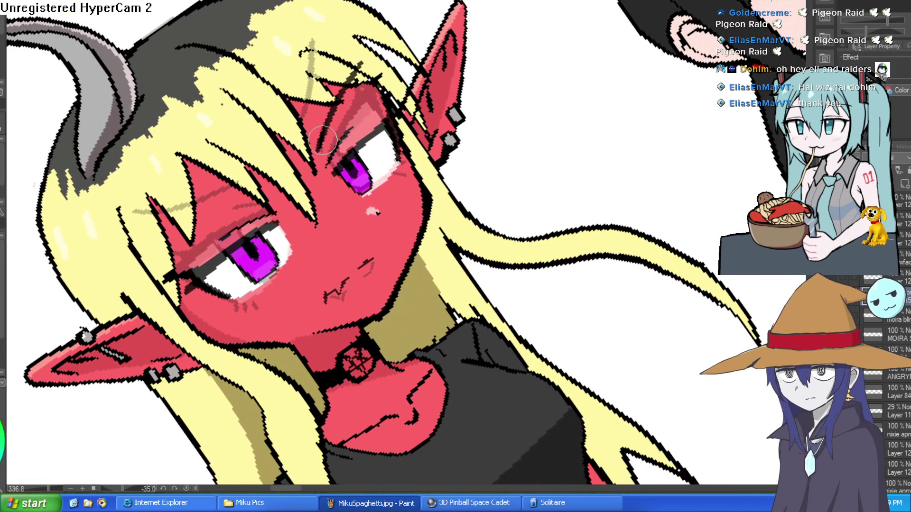
{"action": "mouse_move", "coordinate": [192, 213]}
{"action": "left_mouse_down"}
{"action": "mouse_move", "coordinate": [332, 118]}
{"action": "mouse_move", "coordinate": [487, 127]}
{"action": "left_mouse_up"}
{"action": "left_click_drag", "start_coordinate": [550, 156], "coordinate": [363, 124]}
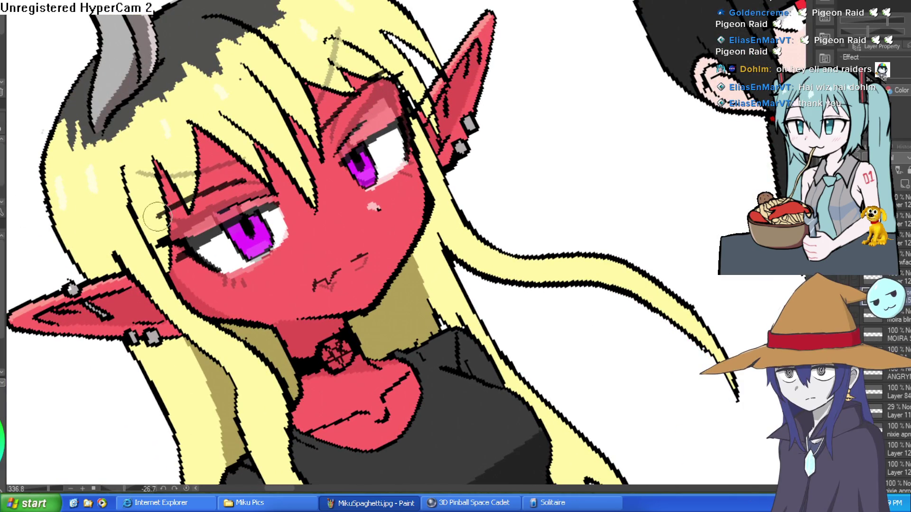
{"action": "left_click_drag", "start_coordinate": [410, 131], "coordinate": [549, 156]}
- Redraw the eyebrow above the left eye, then undo it so the brow is removed
{"action": "key", "text": "ctrl+z"}
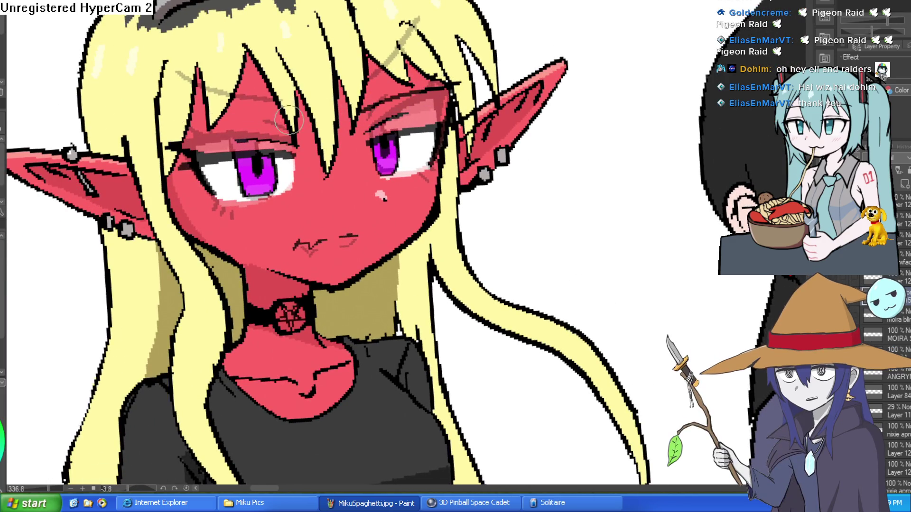
{"action": "mouse_move", "coordinate": [182, 129]}
{"action": "left_mouse_down"}
{"action": "mouse_move", "coordinate": [294, 121]}
{"action": "mouse_move", "coordinate": [173, 126]}
{"action": "left_mouse_up"}
{"action": "key", "text": "ctrl+z"}
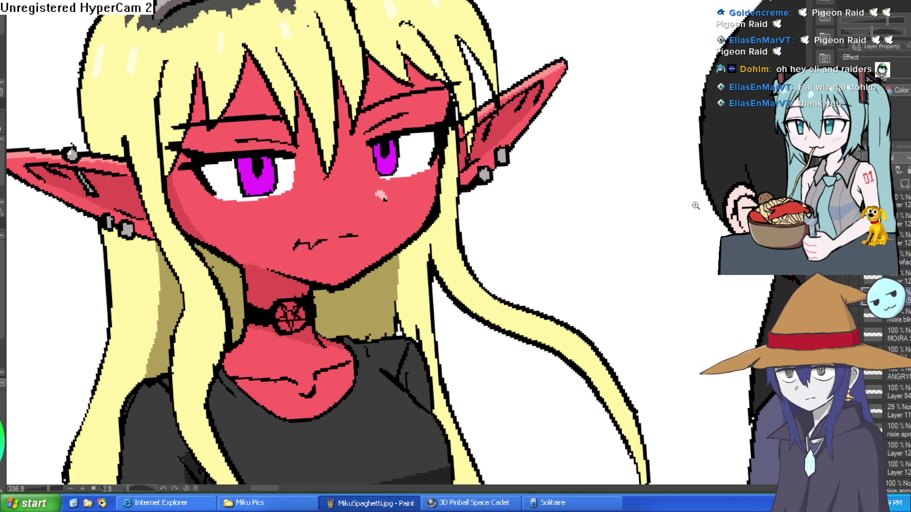
{"action": "scroll", "coordinate": [638, 209], "scroll_direction": "down", "scroll_amount": 3}
{"action": "mouse_move", "coordinate": [638, 209]}
{"action": "left_mouse_down"}
{"action": "mouse_move", "coordinate": [620, 230]}
{"action": "mouse_move", "coordinate": [528, 147]}
{"action": "mouse_move", "coordinate": [392, 107]}
{"action": "left_mouse_up"}
{"action": "scroll", "coordinate": [496, 153], "scroll_direction": "up", "scroll_amount": 3}
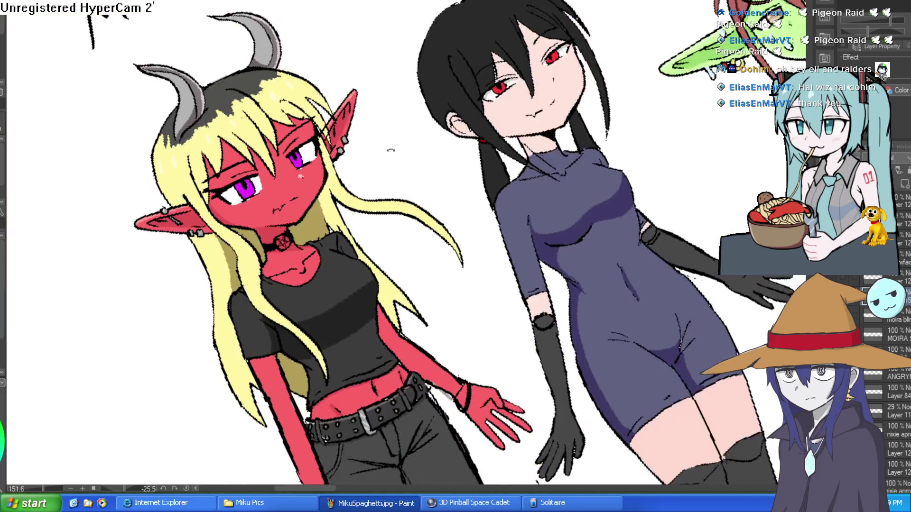
- Try a dark pixel under Moira's eye, then undo it
{"action": "key", "text": "ctrl+0"}
{"action": "key", "text": "ctrl+0"}
{"action": "scroll", "coordinate": [305, 163], "scroll_direction": "up", "scroll_amount": 5}
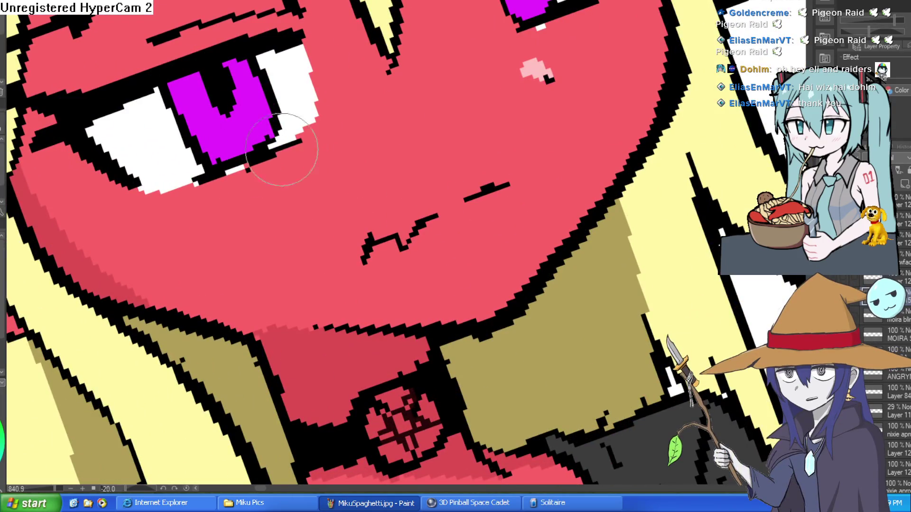
{"action": "left_click", "coordinate": [285, 183]}
{"action": "key", "text": "ctrl+z"}
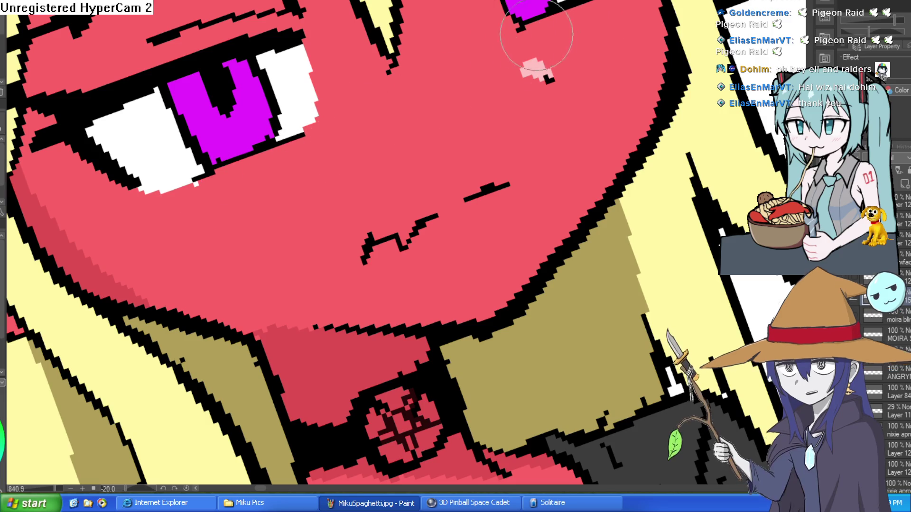
- Paint pink highlights in both irises and narrow the right pupil with magenta
{"action": "scroll", "coordinate": [597, 19], "scroll_direction": "down", "scroll_amount": 5}
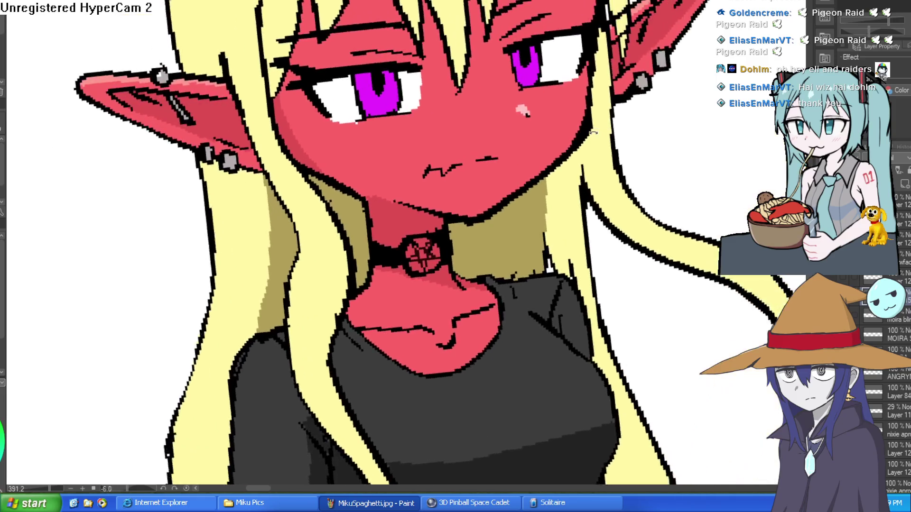
{"action": "scroll", "coordinate": [633, 213], "scroll_direction": "down", "scroll_amount": 2}
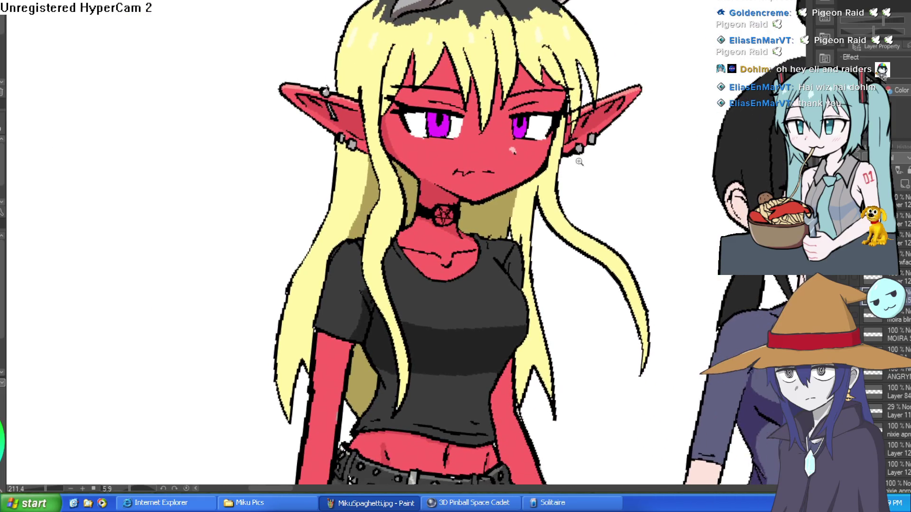
{"action": "scroll", "coordinate": [561, 117], "scroll_direction": "up", "scroll_amount": 5}
{"action": "left_click_drag", "start_coordinate": [535, 150], "coordinate": [555, 167]}
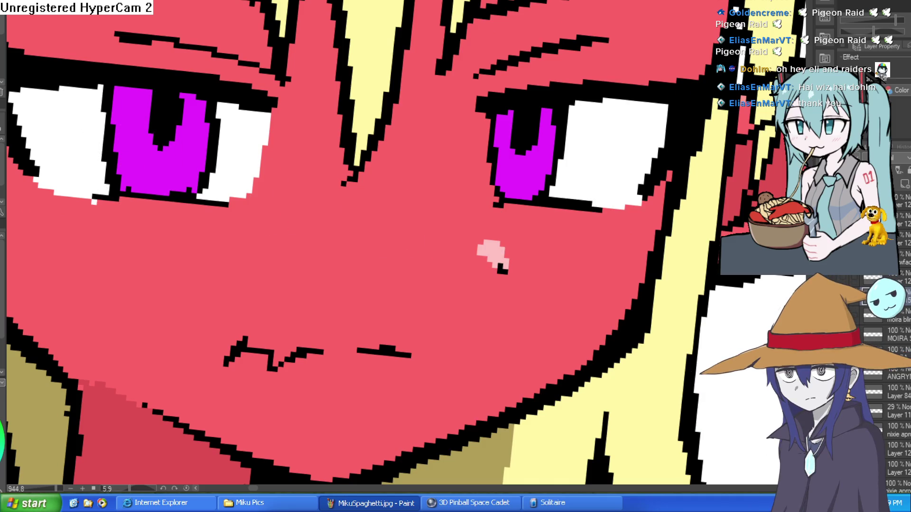
{"action": "mouse_move", "coordinate": [517, 172]}
{"action": "left_mouse_down"}
{"action": "mouse_move", "coordinate": [510, 176]}
{"action": "mouse_move", "coordinate": [522, 190]}
{"action": "left_mouse_up"}
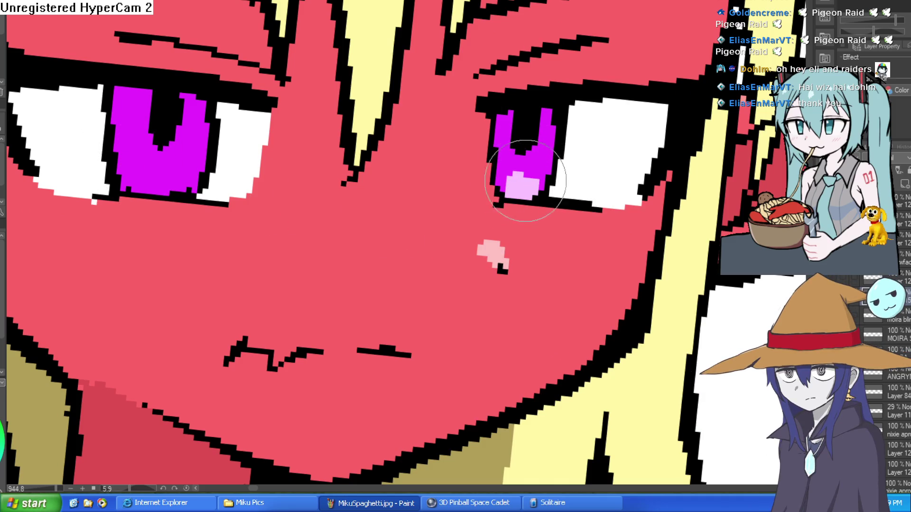
{"action": "mouse_move", "coordinate": [169, 173]}
{"action": "left_mouse_down"}
{"action": "mouse_move", "coordinate": [147, 178]}
{"action": "mouse_move", "coordinate": [164, 174]}
{"action": "mouse_move", "coordinate": [191, 185]}
{"action": "left_mouse_up"}
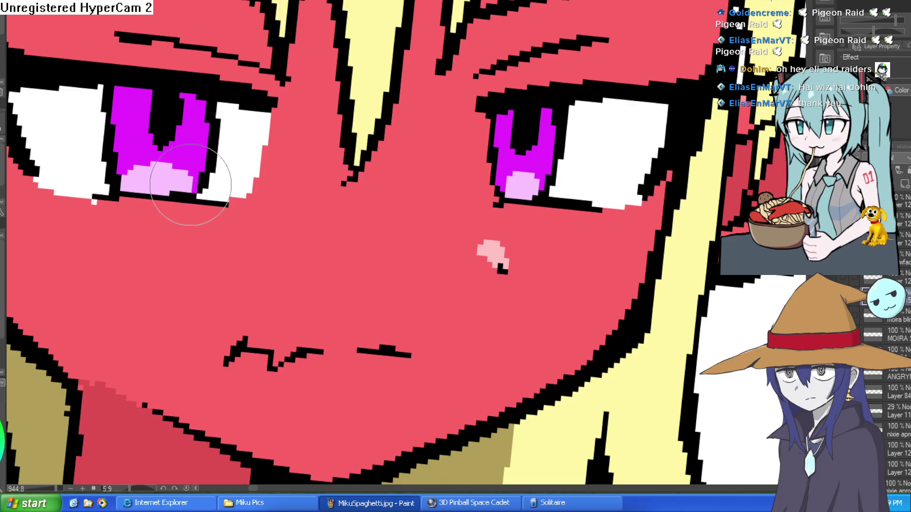
{"action": "left_click", "coordinate": [526, 132], "text": "alt"}
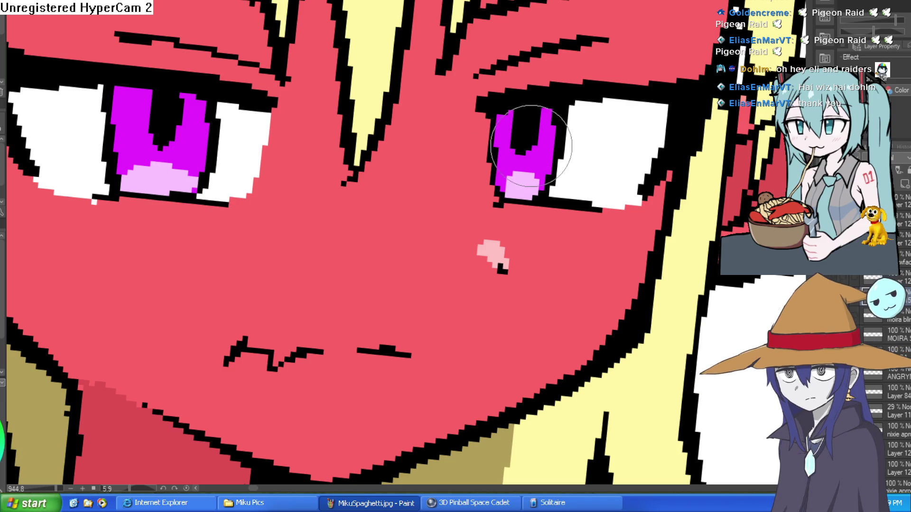
{"action": "left_click_drag", "start_coordinate": [530, 126], "coordinate": [508, 139]}
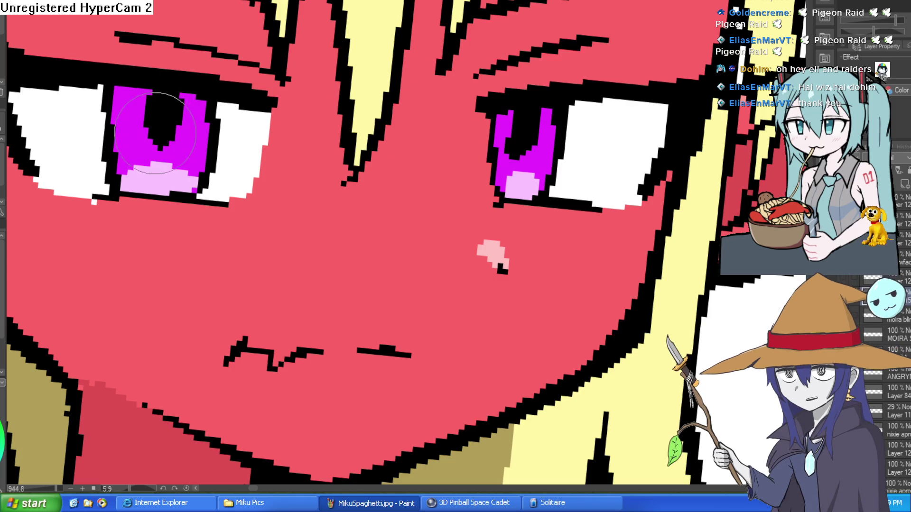
- Zoom out, pan across the pixel-art face and switch to the cartoon character canvas
{"action": "key", "text": "ctrl+0"}
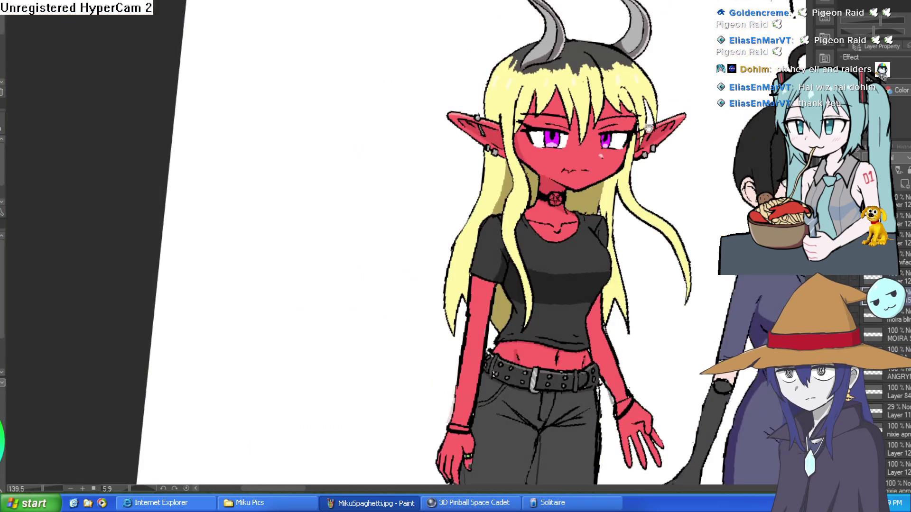
{"action": "scroll", "coordinate": [620, 133], "scroll_direction": "up", "scroll_amount": 3}
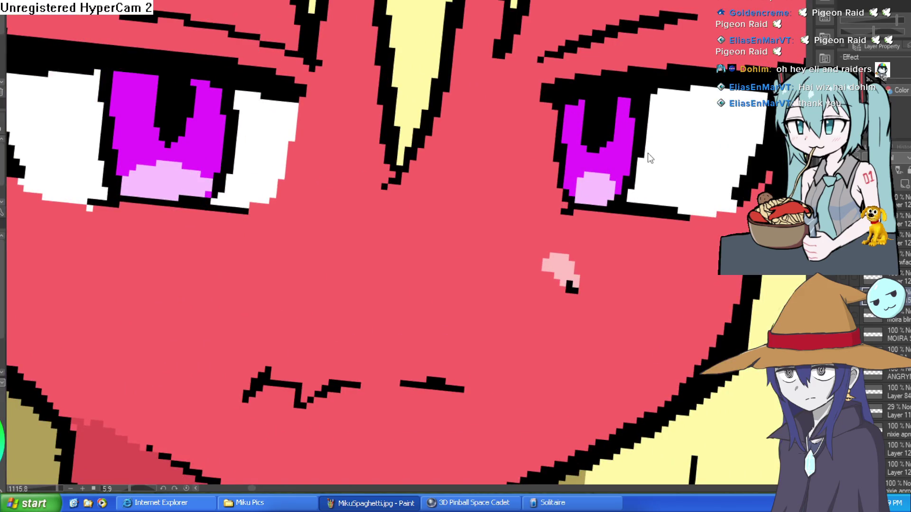
{"action": "left_click_drag", "start_coordinate": [646, 154], "coordinate": [618, 157]}
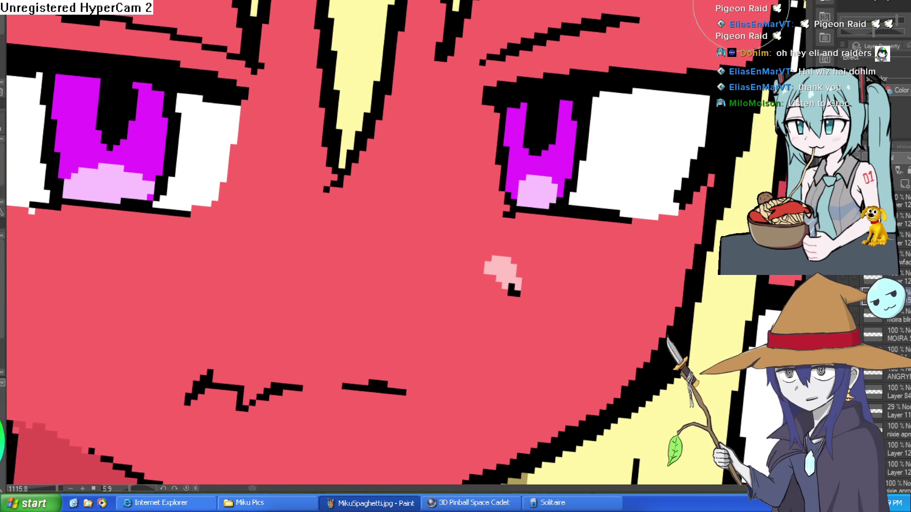
{"action": "key", "text": "ctrl+Tab"}
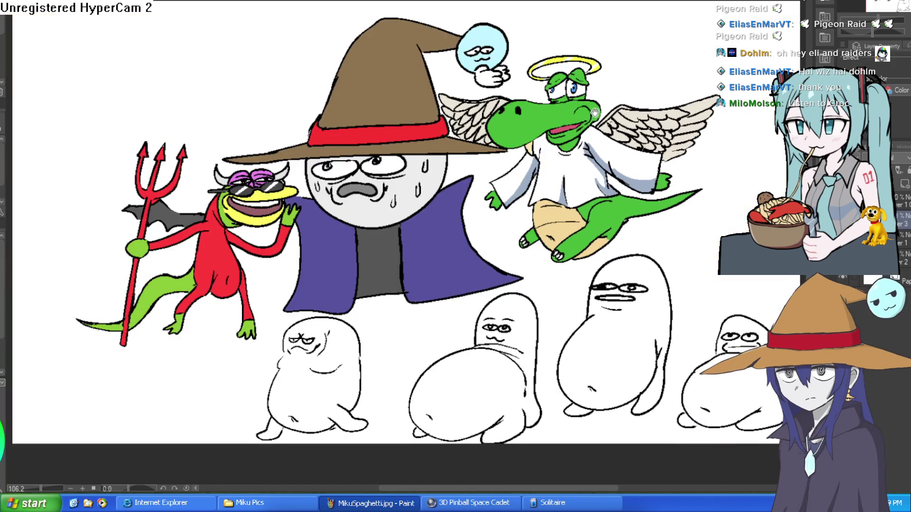
- Zoom in and pan across the devil, robe and winged crocodile angel in the cartoon drawing
{"action": "scroll", "coordinate": [312, 204], "scroll_direction": "up", "scroll_amount": 5}
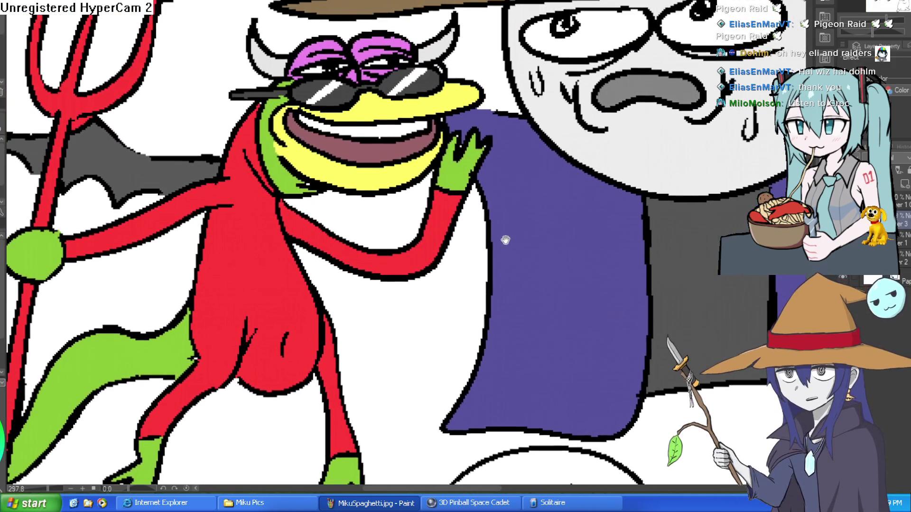
{"action": "mouse_move", "coordinate": [505, 240]}
{"action": "left_mouse_down"}
{"action": "mouse_move", "coordinate": [500, 270]}
{"action": "mouse_move", "coordinate": [498, 250]}
{"action": "mouse_move", "coordinate": [488, 243]}
{"action": "mouse_move", "coordinate": [479, 252]}
{"action": "left_mouse_up"}
{"action": "mouse_move", "coordinate": [521, 209]}
{"action": "left_mouse_down"}
{"action": "mouse_move", "coordinate": [503, 228]}
{"action": "mouse_move", "coordinate": [505, 240]}
{"action": "left_mouse_up"}
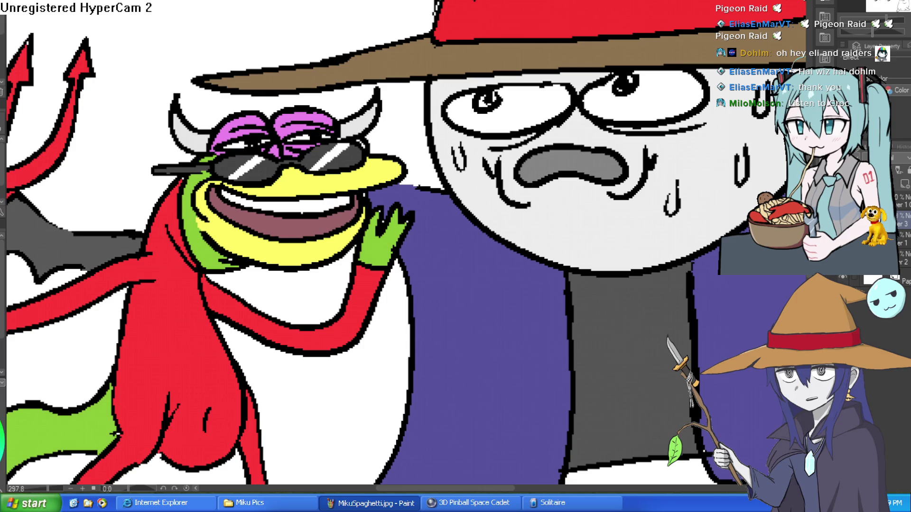
{"action": "left_click_drag", "start_coordinate": [651, 222], "coordinate": [417, 209]}
{"action": "left_click_drag", "start_coordinate": [759, 57], "coordinate": [418, 219]}
{"action": "left_click_drag", "start_coordinate": [683, 77], "coordinate": [542, 154]}
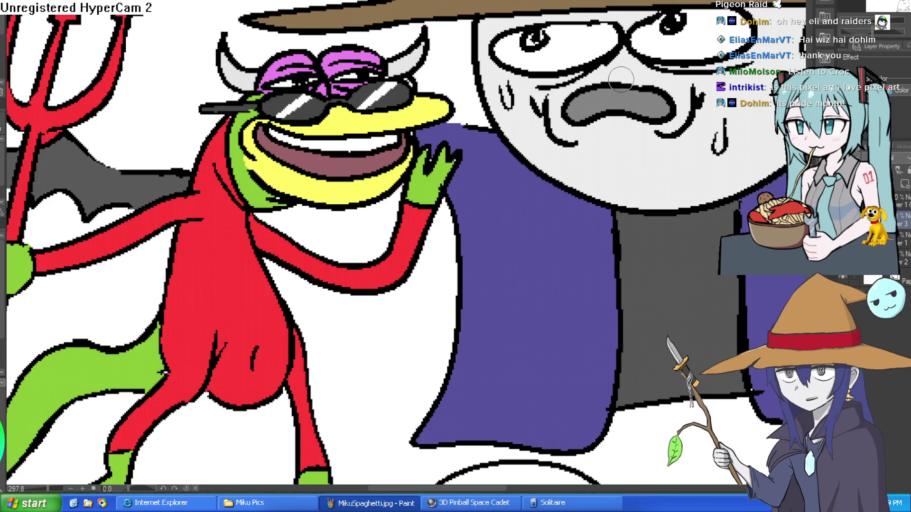
- Bring more of the devil into view, then switch to the Construct 3 project
{"action": "scroll", "coordinate": [534, 144], "scroll_direction": "down", "scroll_amount": 6}
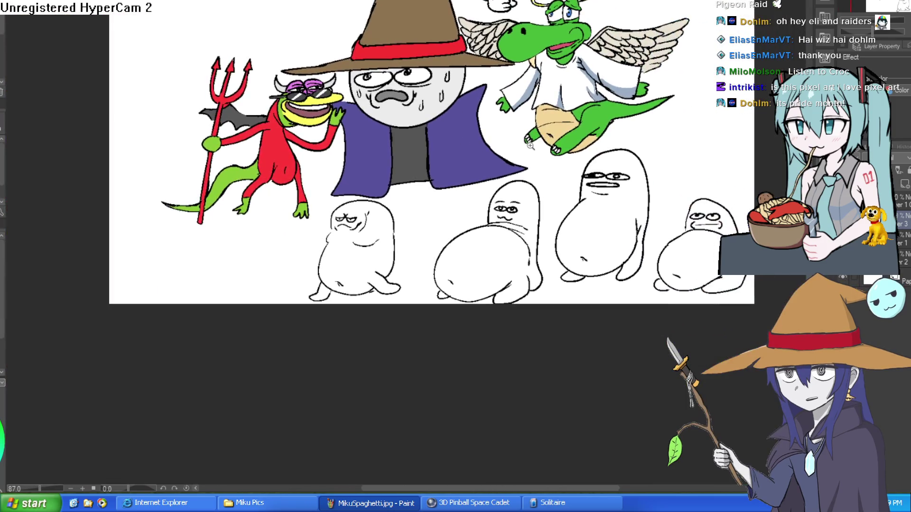
{"action": "scroll", "coordinate": [534, 145], "scroll_direction": "up", "scroll_amount": 5}
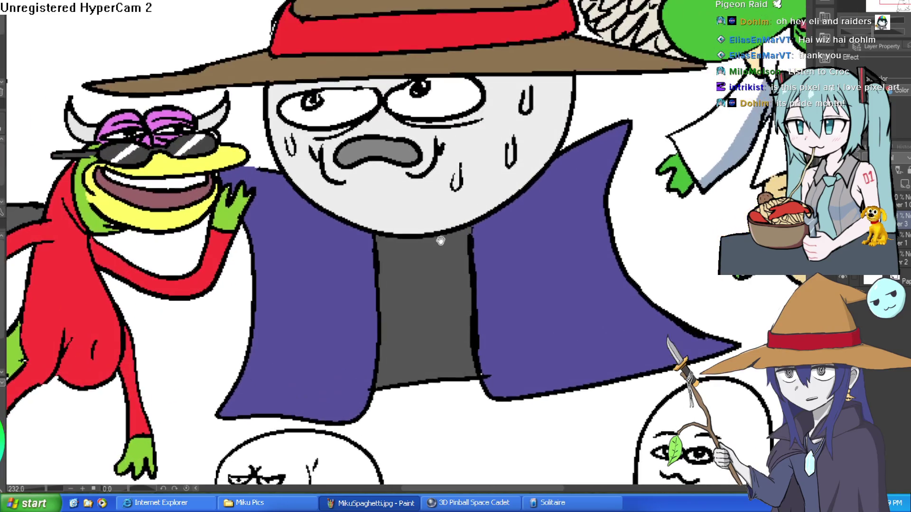
{"action": "mouse_move", "coordinate": [440, 241]}
{"action": "left_mouse_down"}
{"action": "mouse_move", "coordinate": [549, 183]}
{"action": "mouse_move", "coordinate": [593, 213]}
{"action": "mouse_move", "coordinate": [507, 232]}
{"action": "left_mouse_up"}
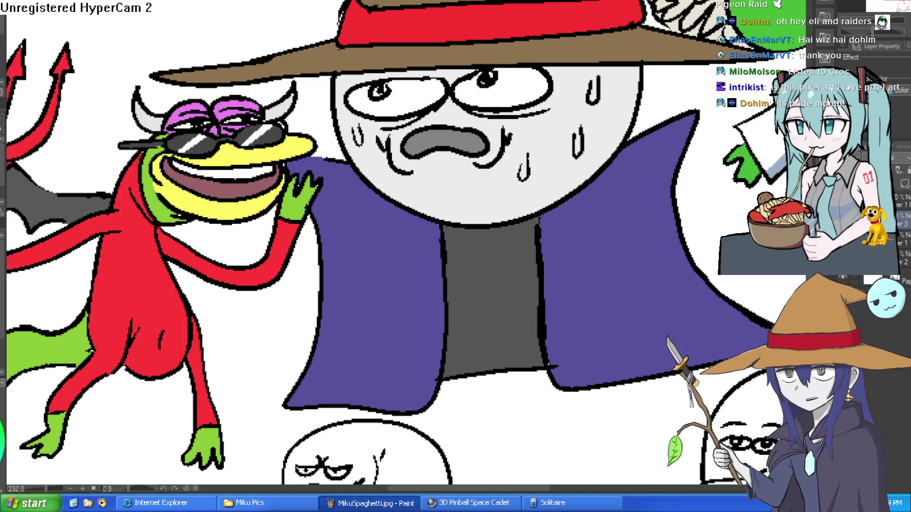
{"action": "key", "text": "alt+Tab"}
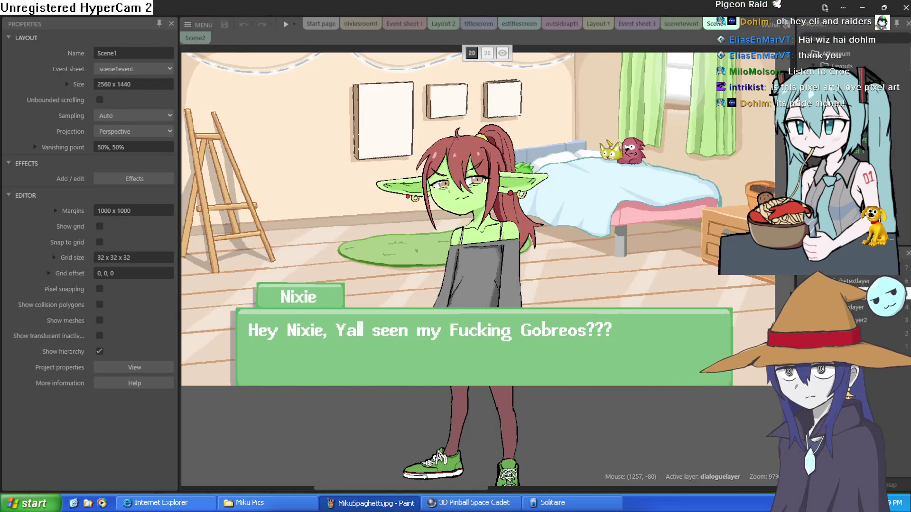
- Open a recent project from the main menu, replacing the current one
{"action": "left_click", "coordinate": [202, 29]}
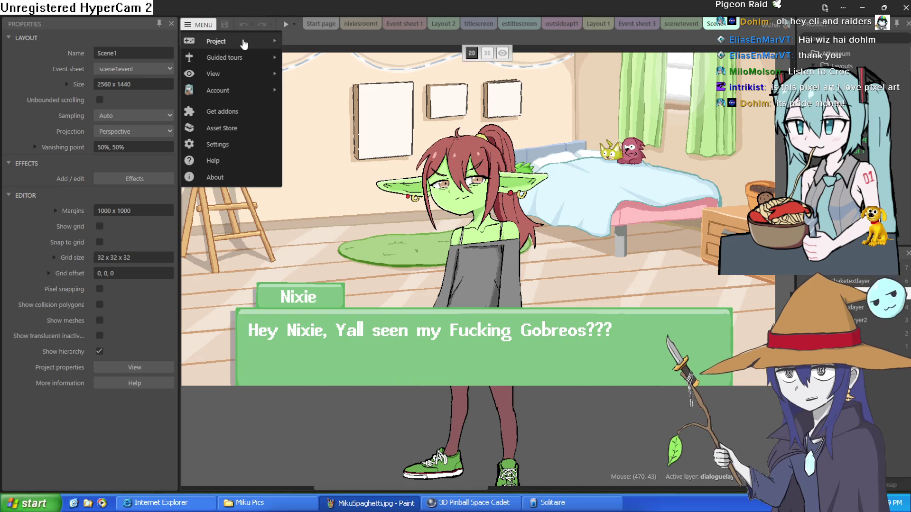
{"action": "mouse_move", "coordinate": [242, 41]}
{"action": "mouse_move", "coordinate": [349, 202]}
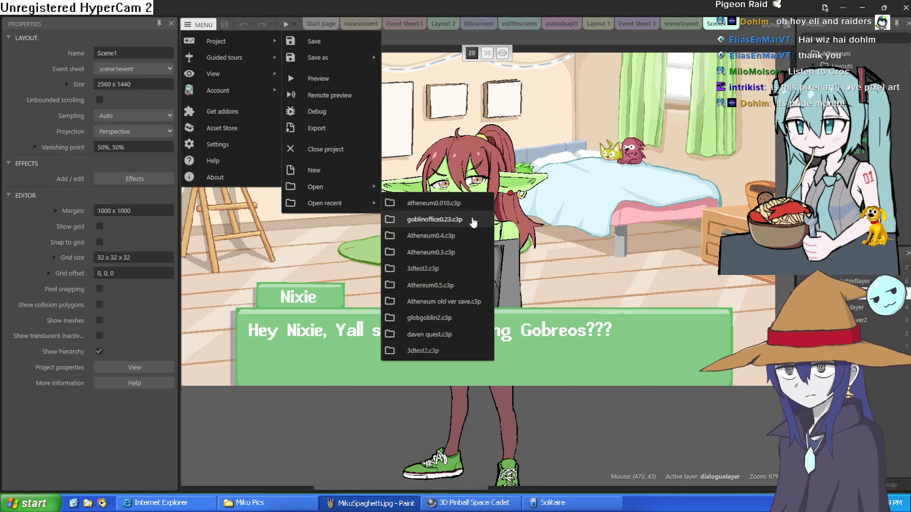
{"action": "left_click", "coordinate": [421, 220]}
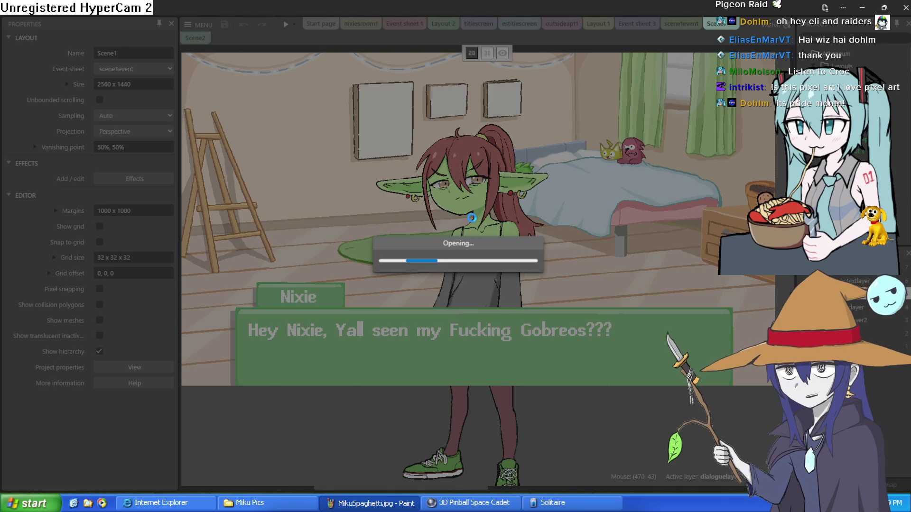
{"action": "left_click", "coordinate": [468, 273]}
- Browse the meathallway, testroom and meatroom1 layouts and event sheets, then preview groundfloor1
{"action": "left_click", "coordinate": [374, 24]}
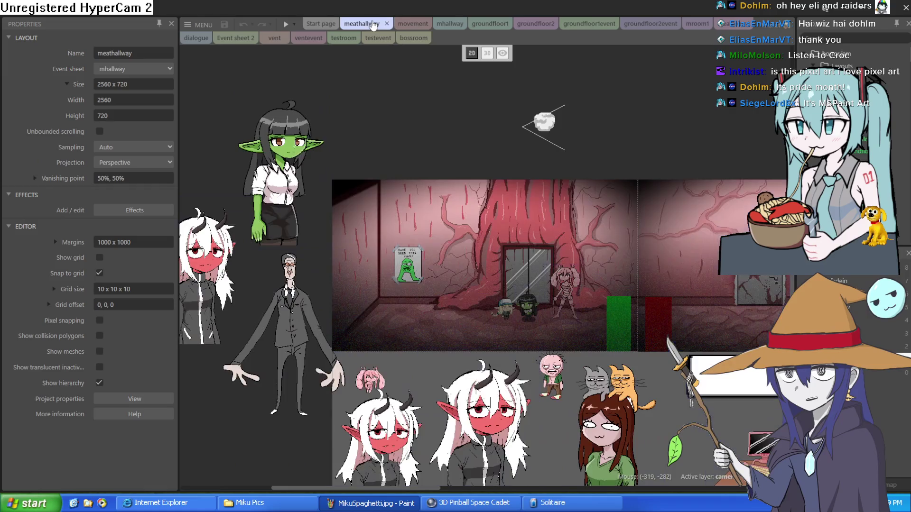
{"action": "left_click", "coordinate": [334, 40]}
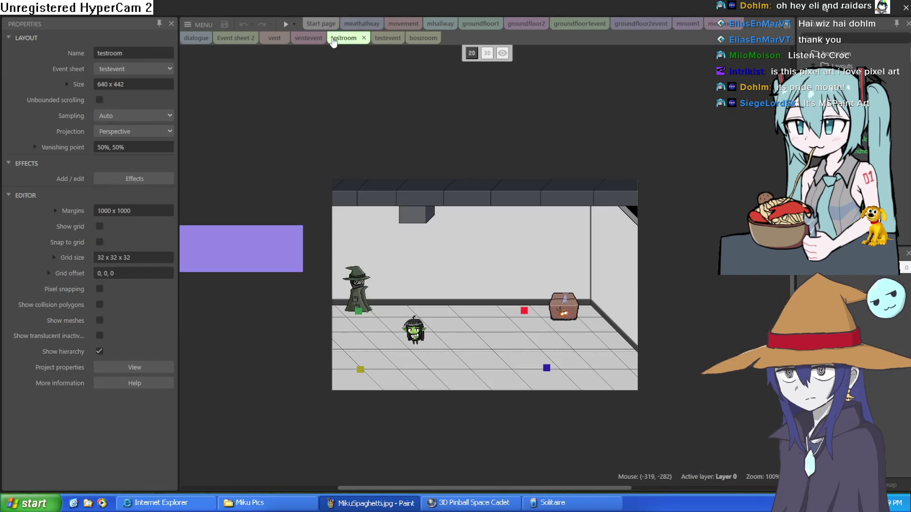
{"action": "left_click", "coordinate": [717, 25]}
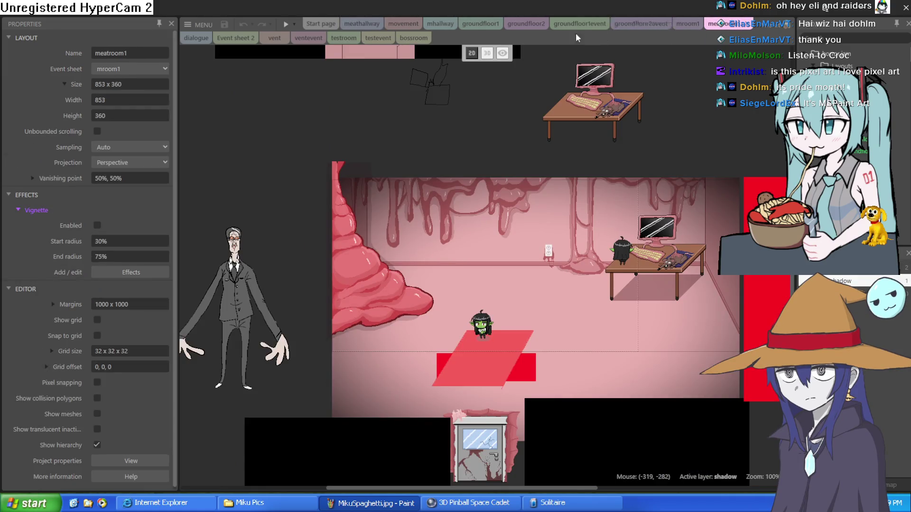
{"action": "left_click", "coordinate": [432, 25]}
{"action": "left_click", "coordinate": [403, 24]}
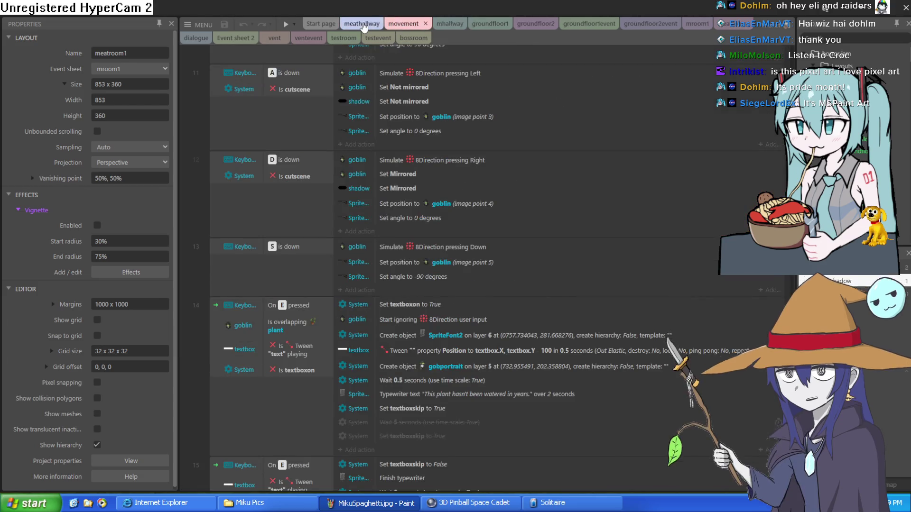
{"action": "left_click", "coordinate": [364, 25]}
{"action": "left_click", "coordinate": [342, 38]}
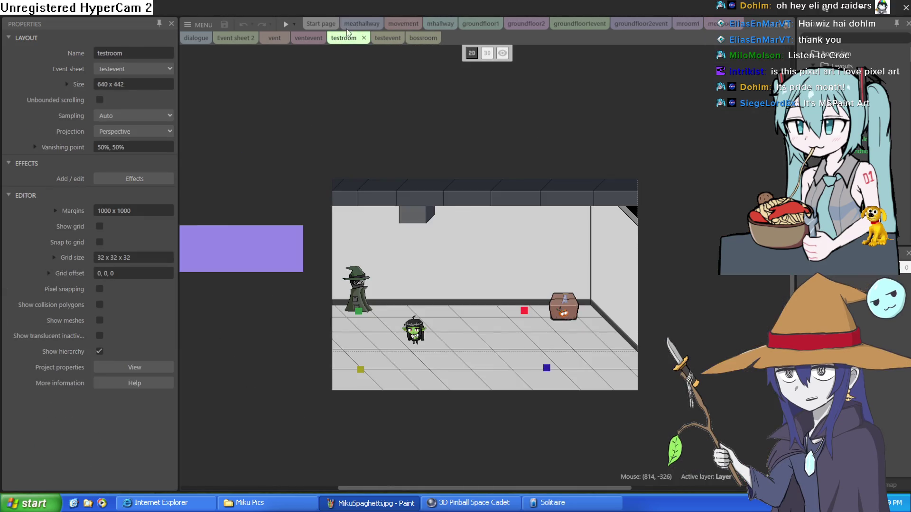
{"action": "left_click", "coordinate": [359, 25]}
{"action": "left_click", "coordinate": [503, 22]}
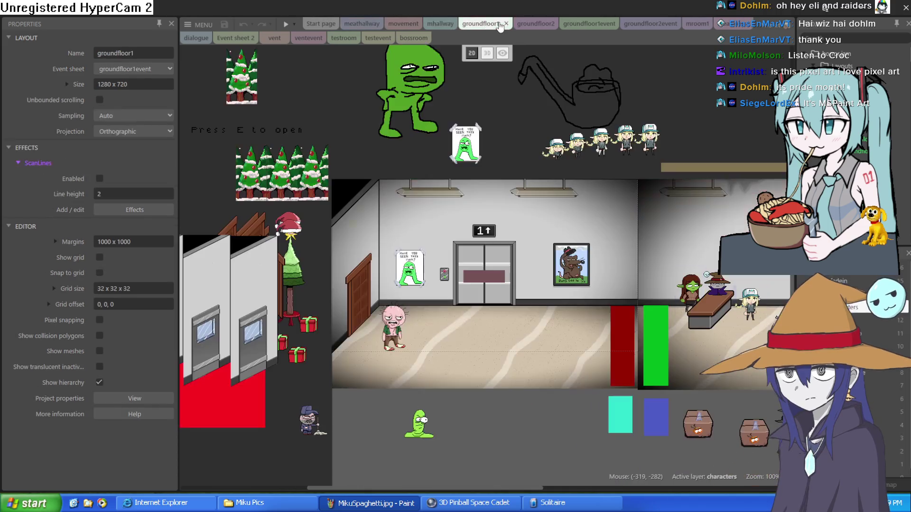
{"action": "left_click", "coordinate": [285, 25]}
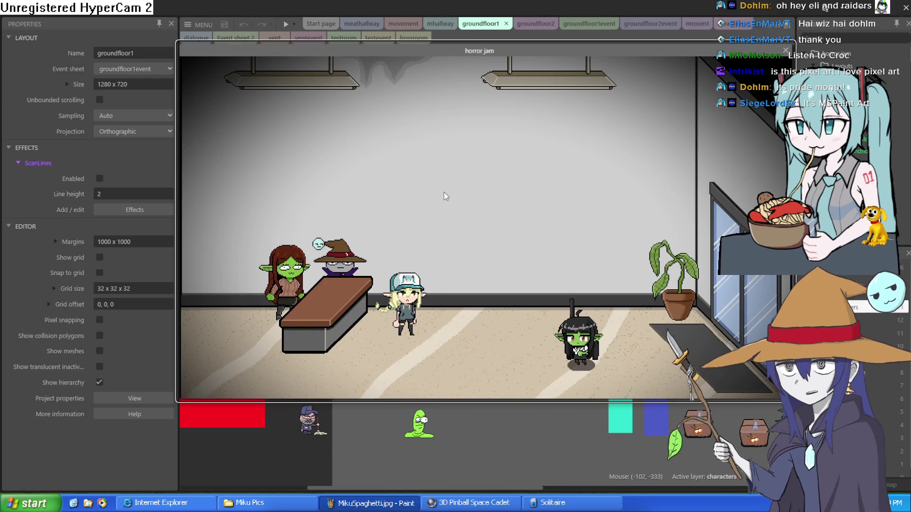
- Walk the goblin girl left through the rooms, past the pink man into the elevator hallway
{"action": "key", "text": "Left"}
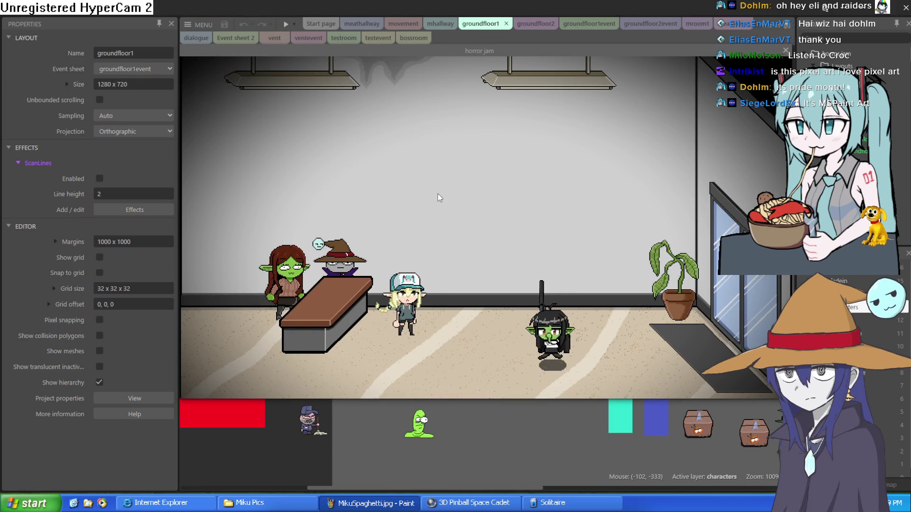
{"action": "key", "text": "Left"}
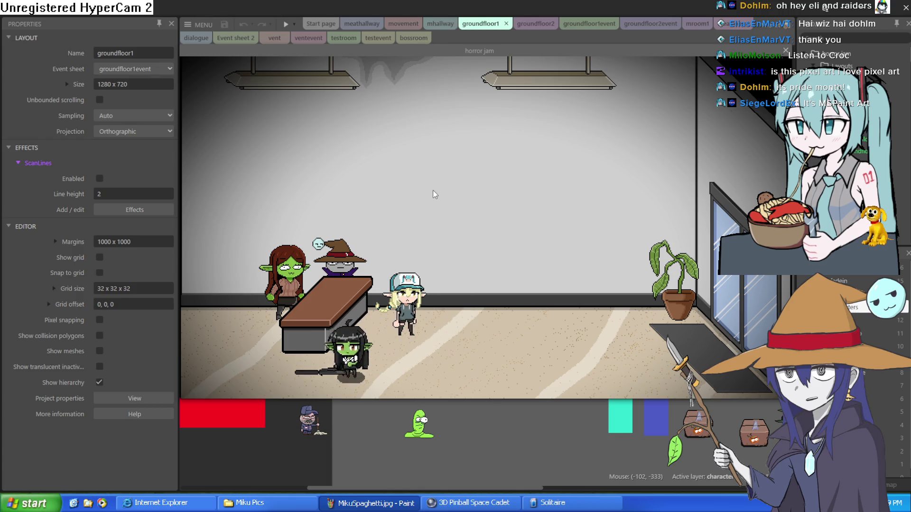
{"action": "key", "text": "Left"}
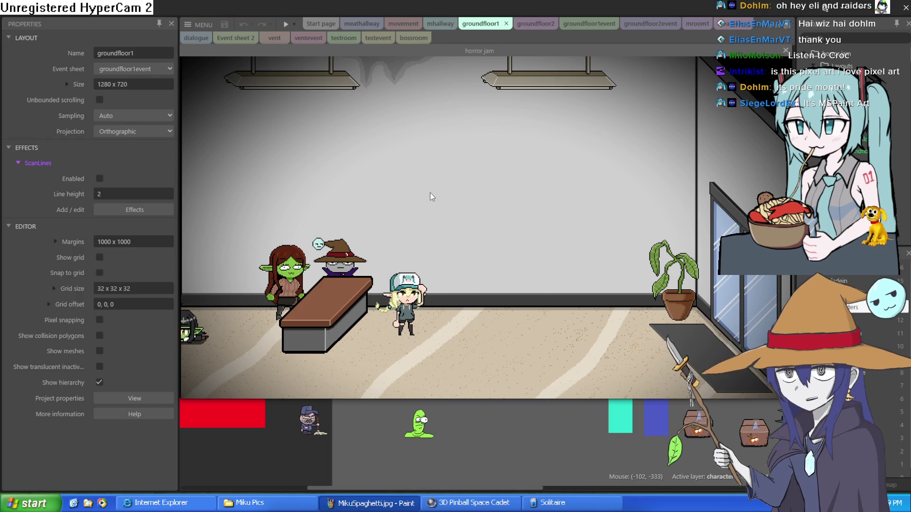
{"action": "key", "text": "Left"}
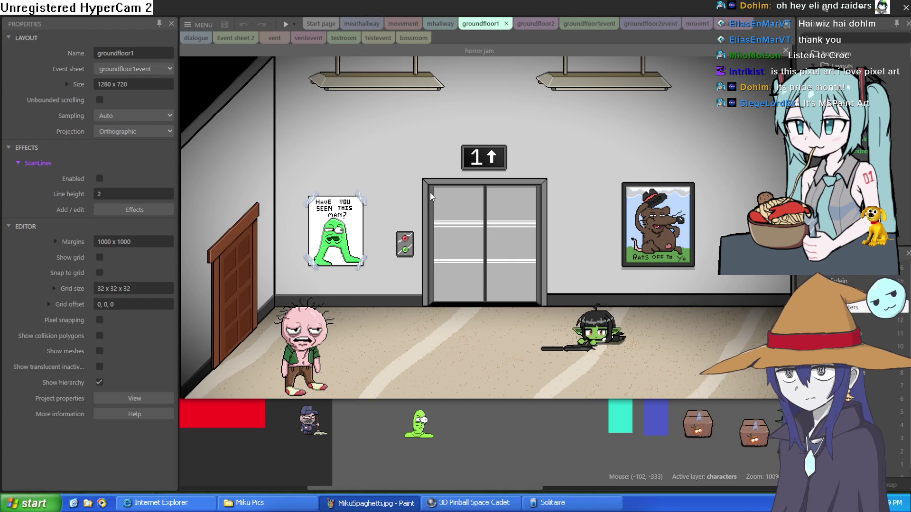
{"action": "key", "text": "Left"}
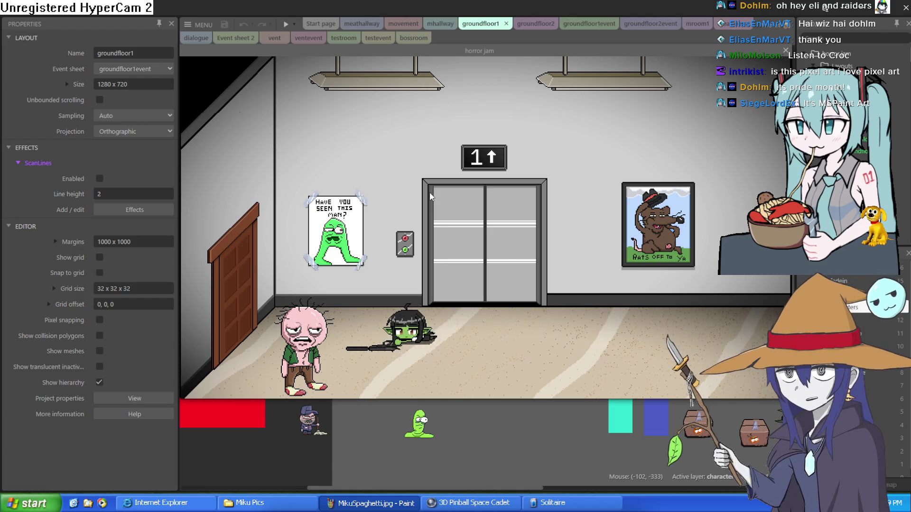
{"action": "key", "text": "Left"}
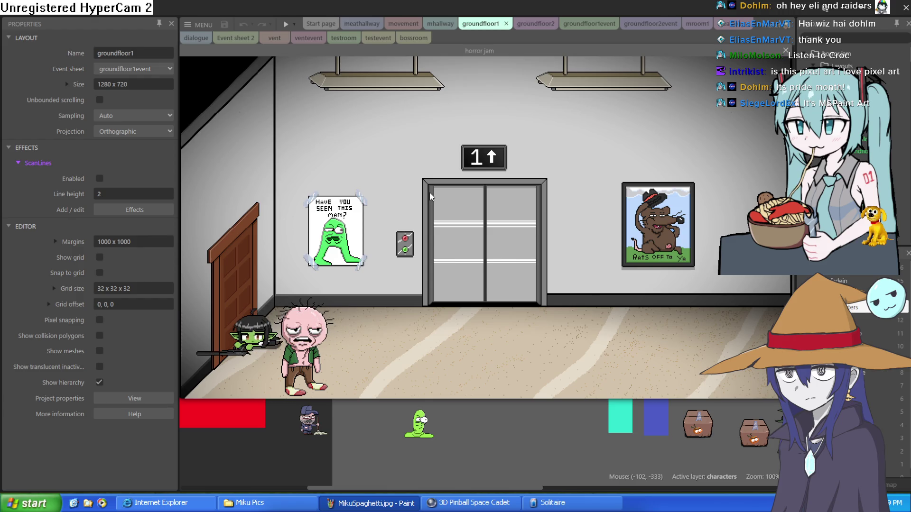
{"action": "key", "text": "Right"}
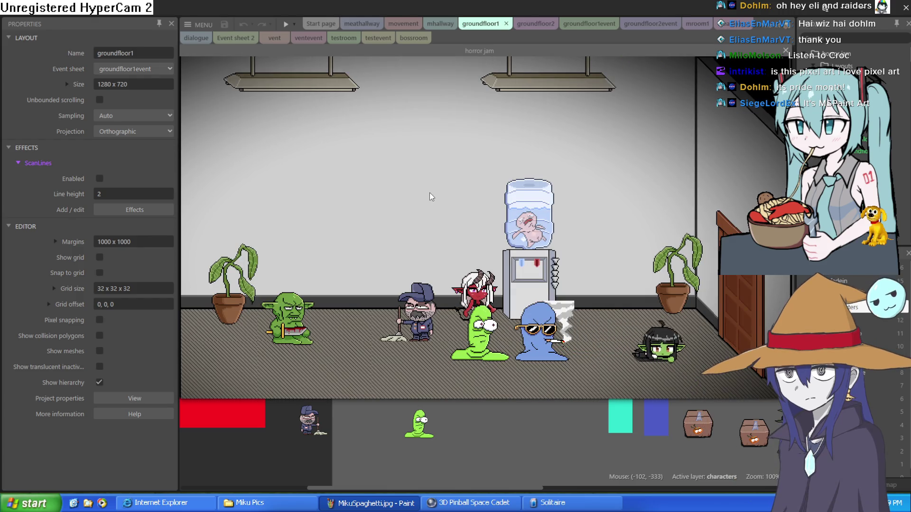
{"action": "key", "text": "Left"}
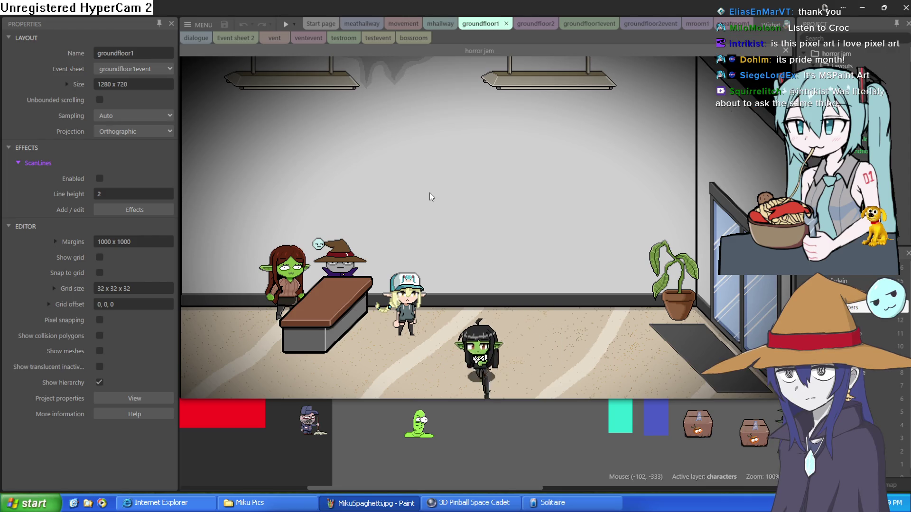
{"action": "key", "text": "Left"}
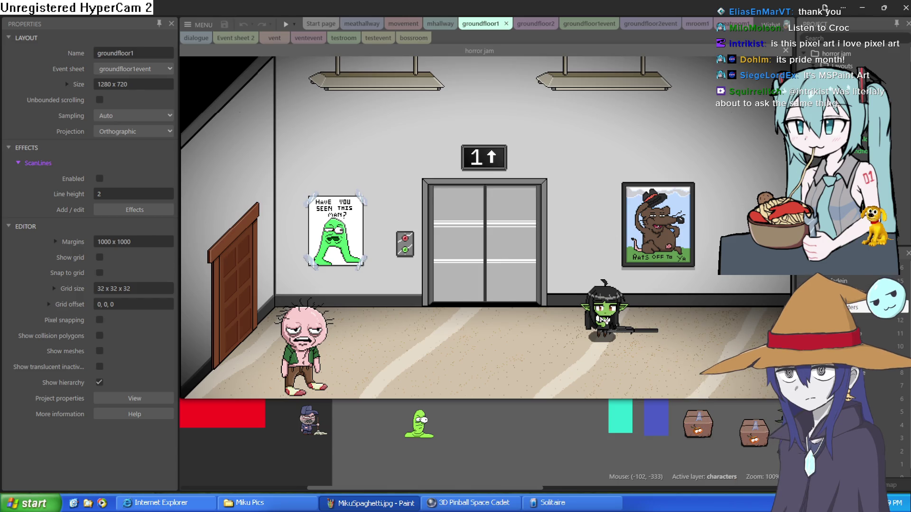
{"action": "key", "text": "Left"}
- Crouch the goblin girl past the green slime, crawl into the wall vent, and reach the back floor
{"action": "key", "text": "Down"}
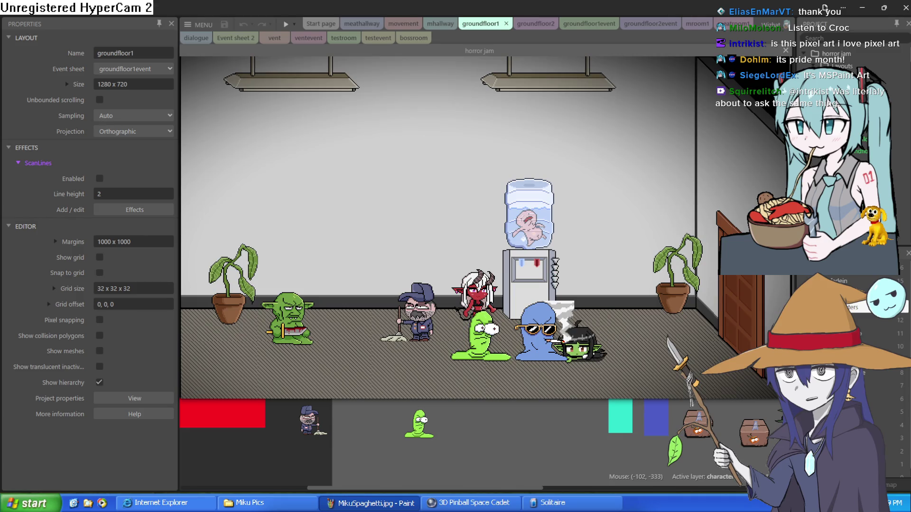
{"action": "key", "text": "Right"}
{"action": "key", "text": "Down"}
{"action": "key", "text": "Left"}
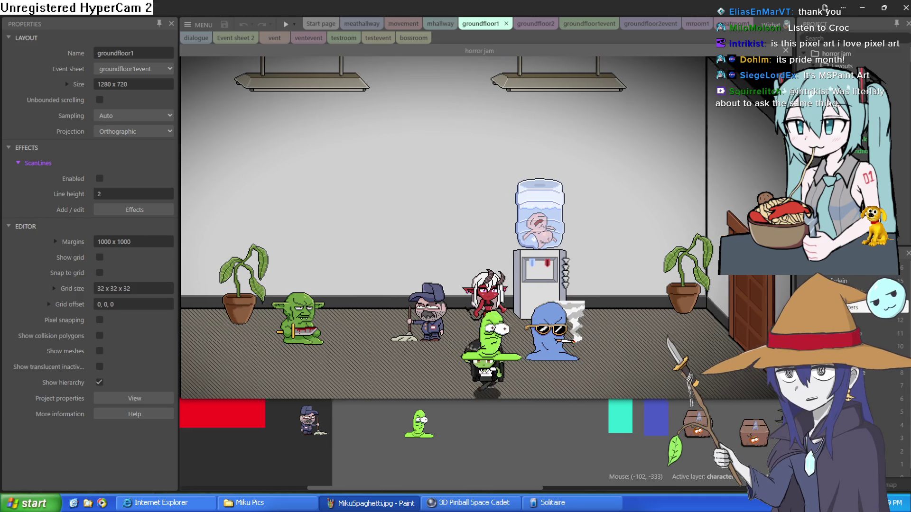
{"action": "key", "text": "Down"}
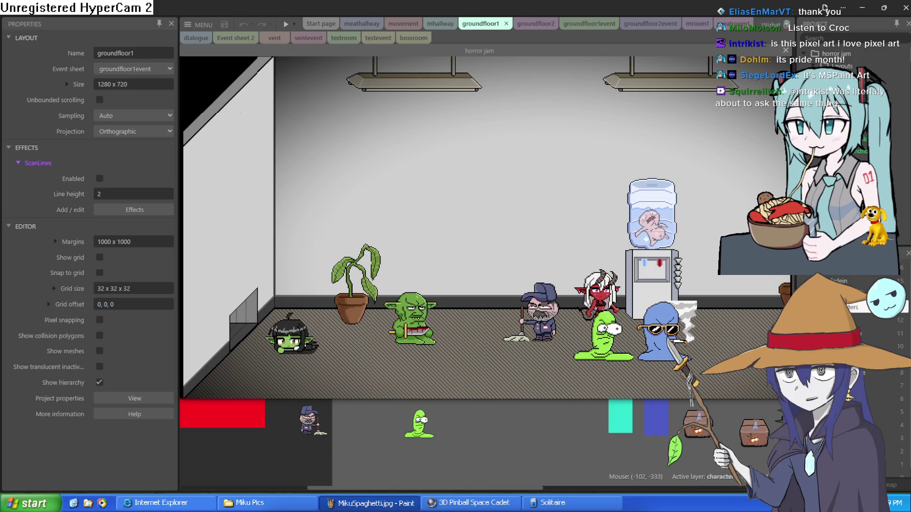
{"action": "key", "text": "Left"}
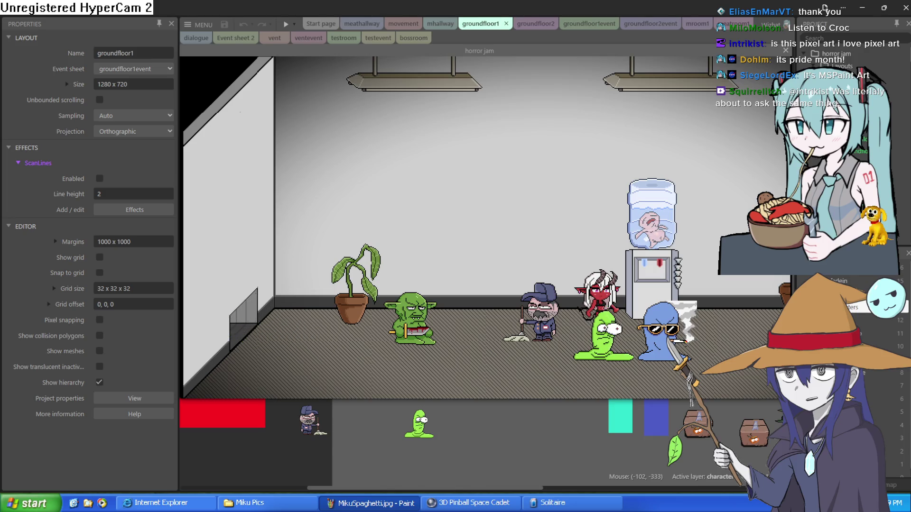
{"action": "key", "text": "Left"}
{"action": "key", "text": "Left"}
{"action": "key", "text": "Left"}
{"action": "key", "text": "Up"}
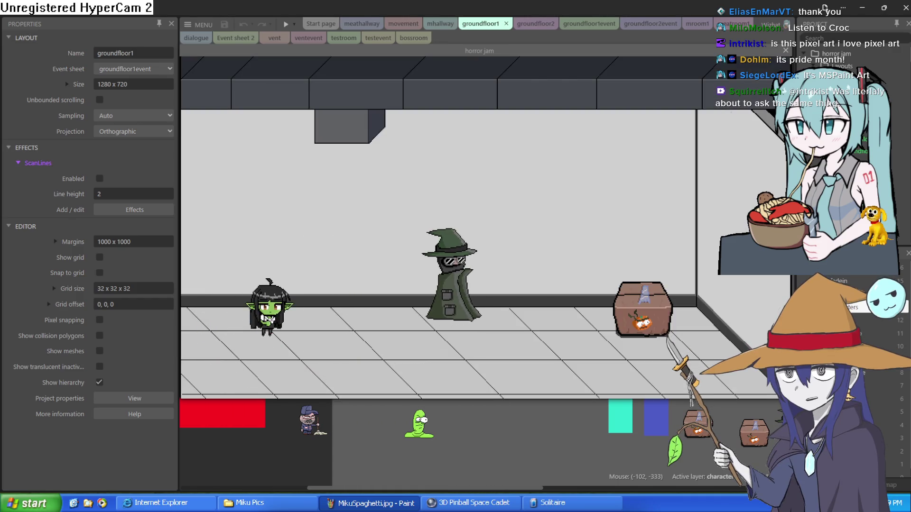
- Close the game preview and minimize Construct 3
{"action": "left_click", "coordinate": [650, 55]}
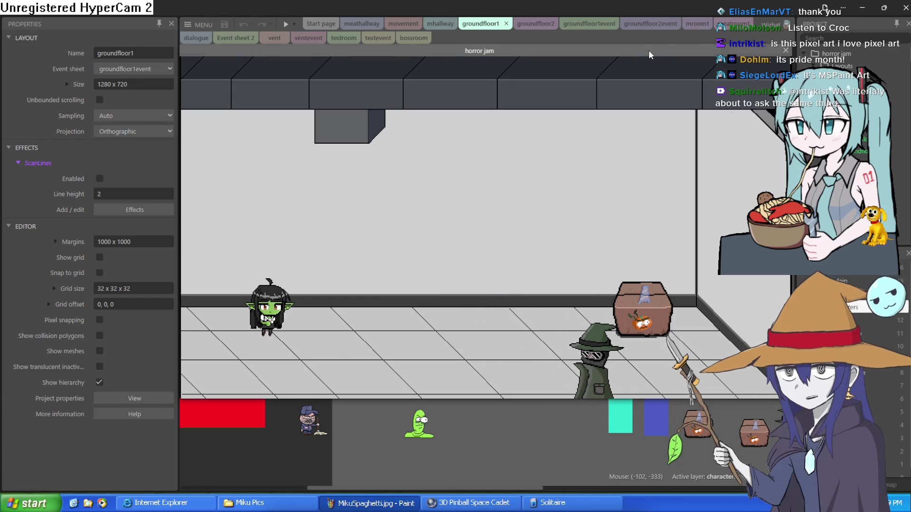
{"action": "left_click", "coordinate": [785, 51]}
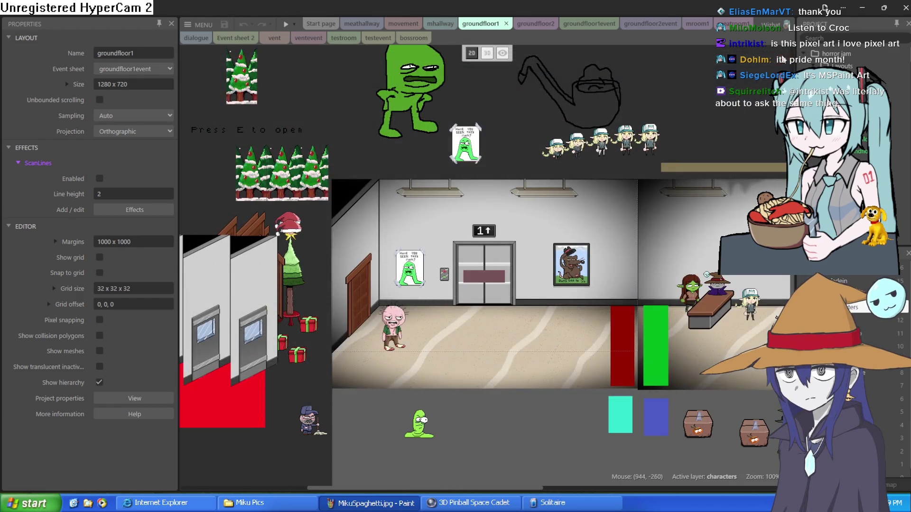
{"action": "left_click", "coordinate": [864, 8]}
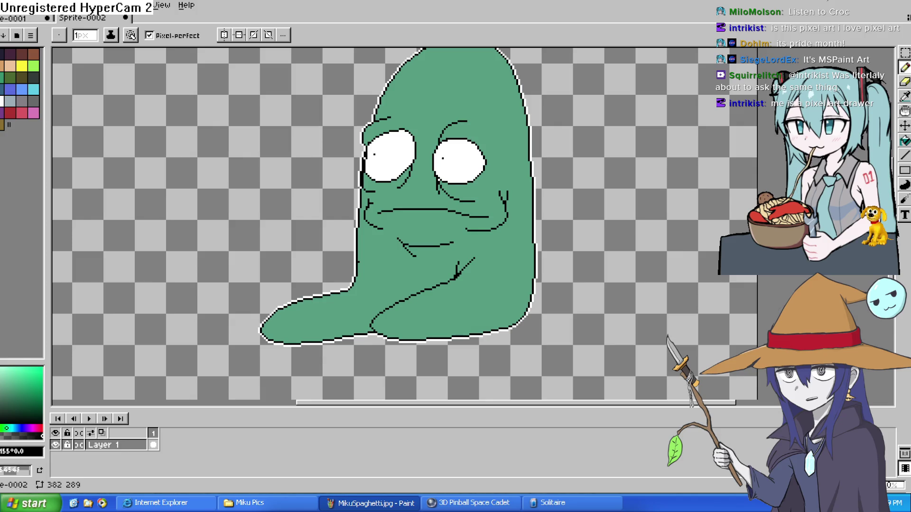
- Draw a round black head outline to the left of the green blob
{"action": "key", "text": "space"}
{"action": "left_click_drag", "start_coordinate": [569, 151], "coordinate": [494, 159]}
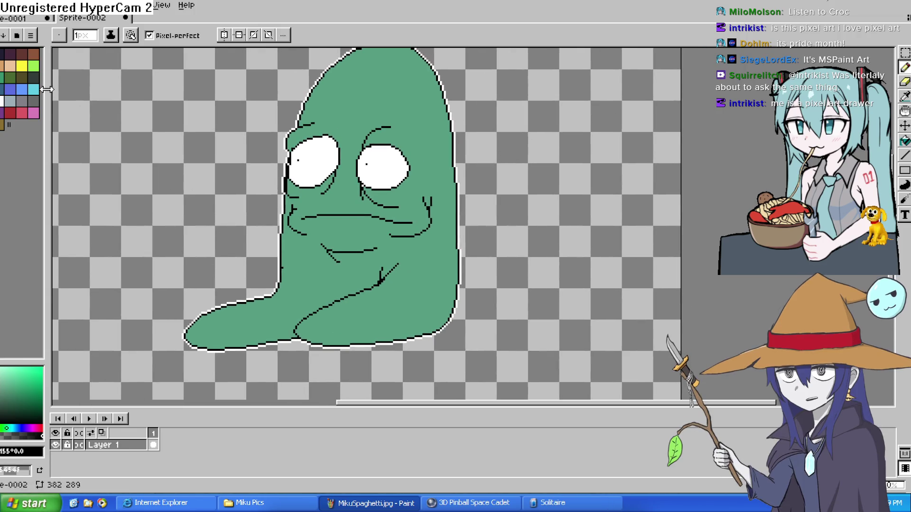
{"action": "left_click", "coordinate": [6, 52]}
{"action": "left_click_drag", "start_coordinate": [160, 84], "coordinate": [114, 187]}
- Draw two heavy-lidded eyes inside the new circle
{"action": "mouse_move", "coordinate": [155, 92]}
{"action": "left_mouse_down"}
{"action": "mouse_move", "coordinate": [203, 189]}
{"action": "mouse_move", "coordinate": [218, 169]}
{"action": "left_mouse_up"}
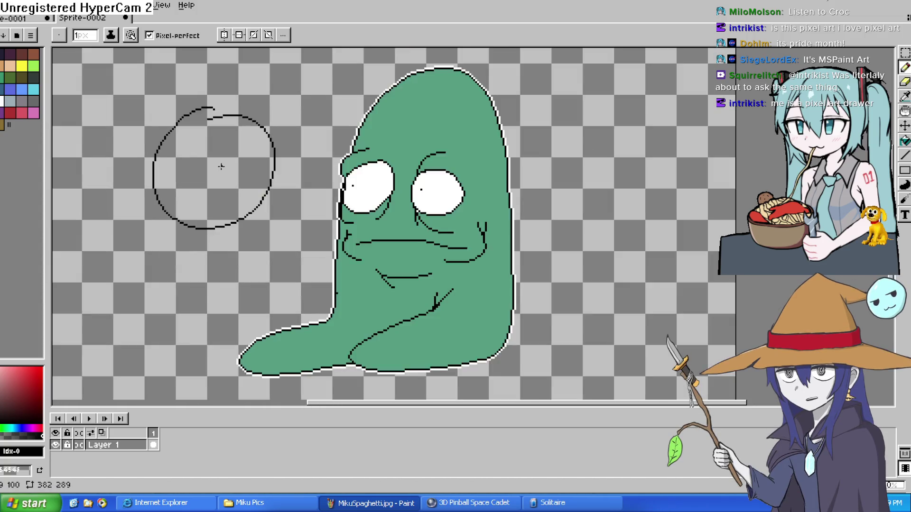
{"action": "scroll", "coordinate": [220, 166], "scroll_direction": "up", "scroll_amount": 1}
{"action": "scroll", "coordinate": [224, 169], "scroll_direction": "up", "scroll_amount": 1}
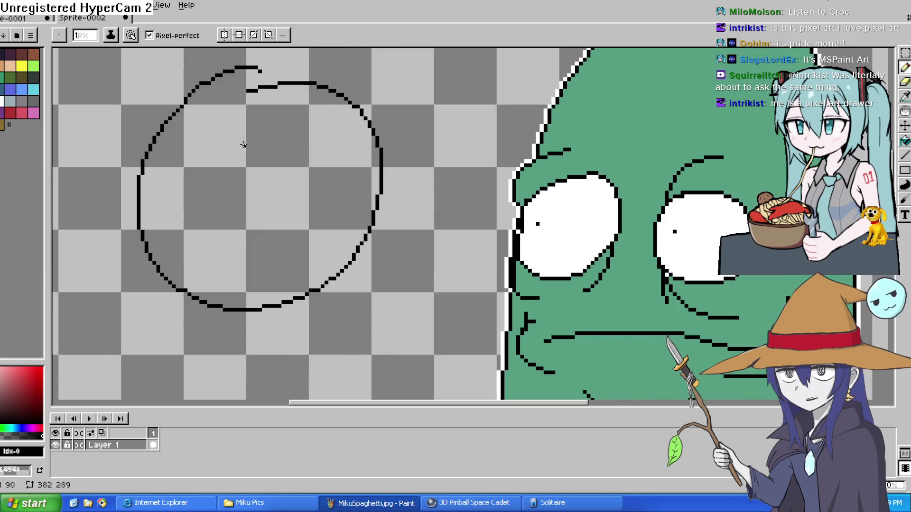
{"action": "mouse_move", "coordinate": [222, 160]}
{"action": "left_mouse_down"}
{"action": "mouse_move", "coordinate": [157, 177]}
{"action": "mouse_move", "coordinate": [278, 157]}
{"action": "left_mouse_up"}
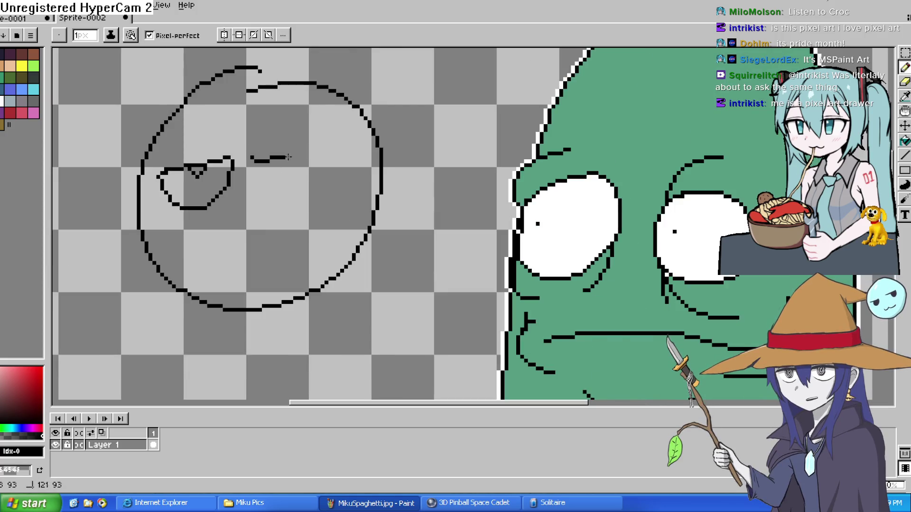
{"action": "left_click_drag", "start_coordinate": [280, 207], "coordinate": [256, 163]}
- Add a wide grinning mouth below the eyes
{"action": "mouse_move", "coordinate": [181, 235]}
{"action": "left_mouse_down"}
{"action": "mouse_move", "coordinate": [305, 262]}
{"action": "mouse_move", "coordinate": [223, 289]}
{"action": "left_mouse_up"}
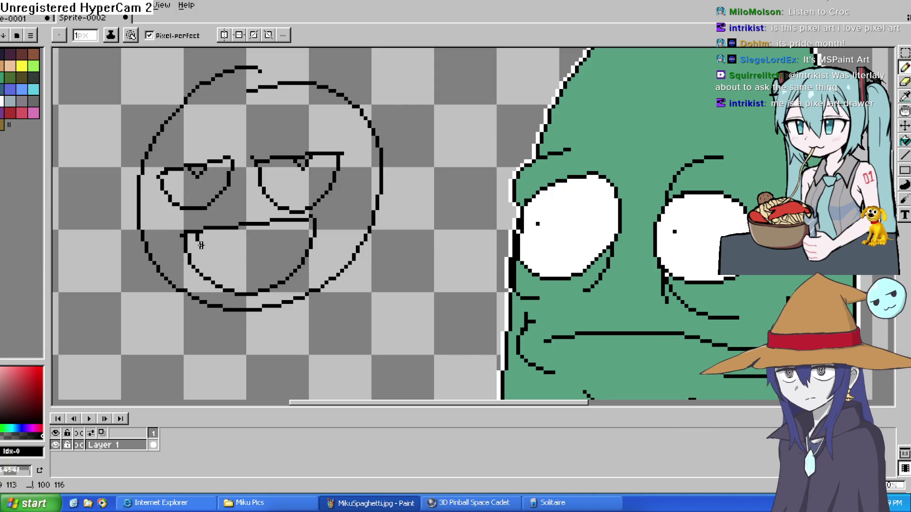
{"action": "scroll", "coordinate": [567, 266], "scroll_direction": "right", "scroll_amount": 5}
{"action": "scroll", "coordinate": [567, 266], "scroll_direction": "down", "scroll_amount": 3}
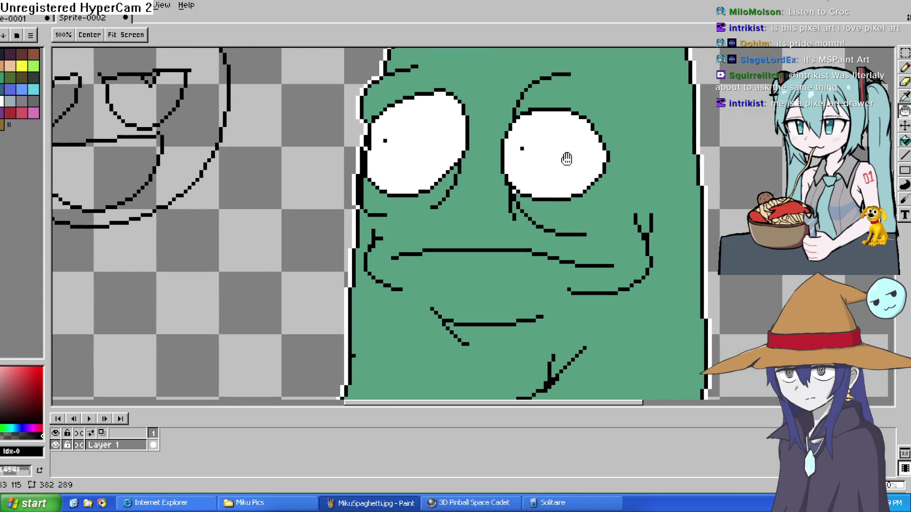
{"action": "scroll", "coordinate": [390, 204], "scroll_direction": "left", "scroll_amount": 5}
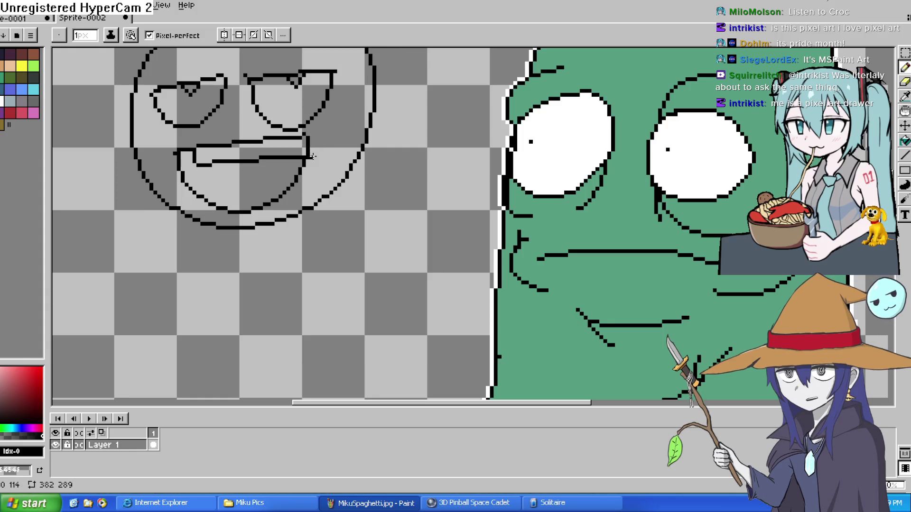
{"action": "key", "text": "e"}
{"action": "key", "text": "h"}
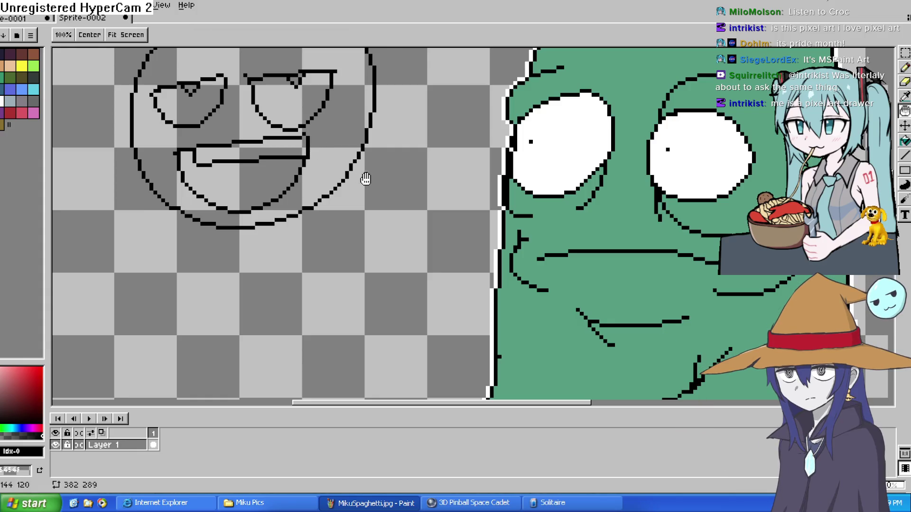
{"action": "scroll", "coordinate": [362, 199], "scroll_direction": "up", "scroll_amount": 2}
{"action": "scroll", "coordinate": [362, 200], "scroll_direction": "right", "scroll_amount": 1}
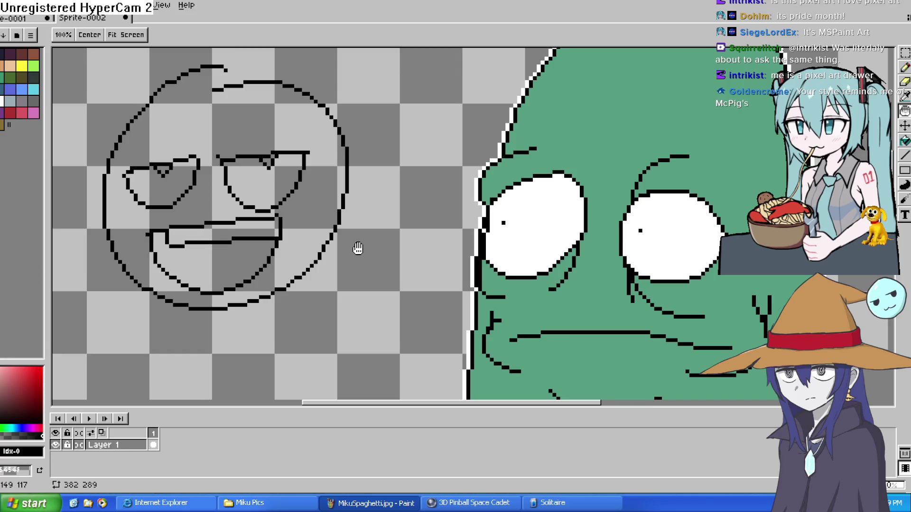
{"action": "mouse_move", "coordinate": [393, 195]}
{"action": "left_mouse_down"}
{"action": "mouse_move", "coordinate": [620, 197]}
{"action": "mouse_move", "coordinate": [568, 170]}
{"action": "left_mouse_up"}
{"action": "scroll", "coordinate": [569, 156], "scroll_direction": "down", "scroll_amount": 2}
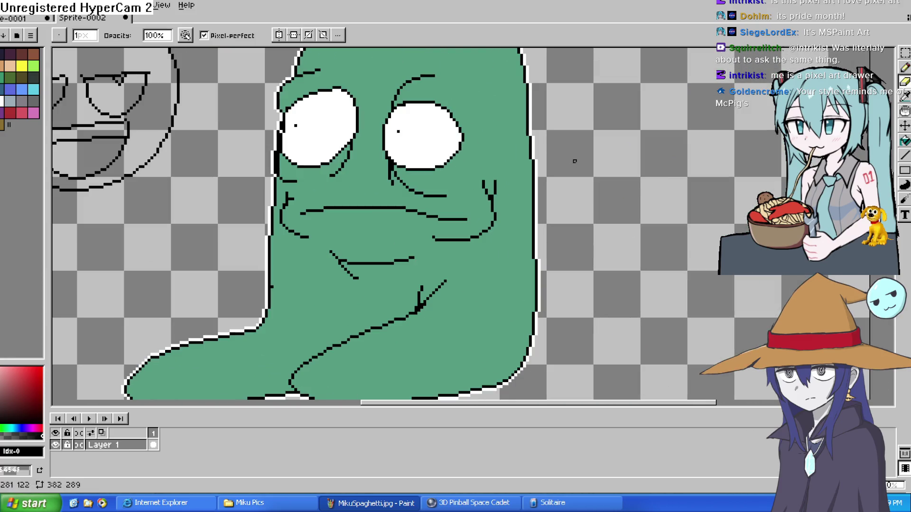
{"action": "scroll", "coordinate": [562, 195], "scroll_direction": "up", "scroll_amount": 2}
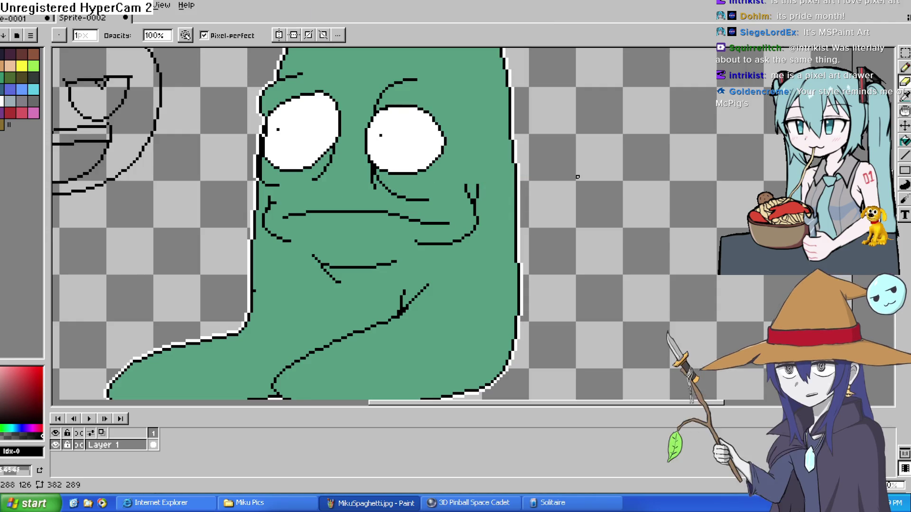
{"action": "key", "text": "space"}
{"action": "left_click_drag", "start_coordinate": [498, 226], "coordinate": [507, 224]}
{"action": "scroll", "coordinate": [508, 224], "scroll_direction": "down", "scroll_amount": 2}
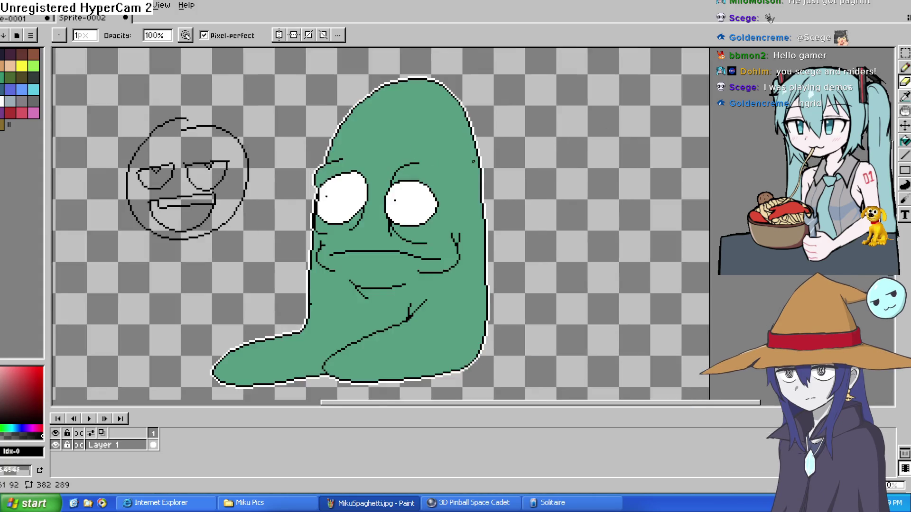
{"action": "scroll", "coordinate": [417, 185], "scroll_direction": "up", "scroll_amount": 2}
{"action": "left_click_drag", "start_coordinate": [447, 245], "coordinate": [532, 139]}
{"action": "scroll", "coordinate": [533, 161], "scroll_direction": "down", "scroll_amount": 1}
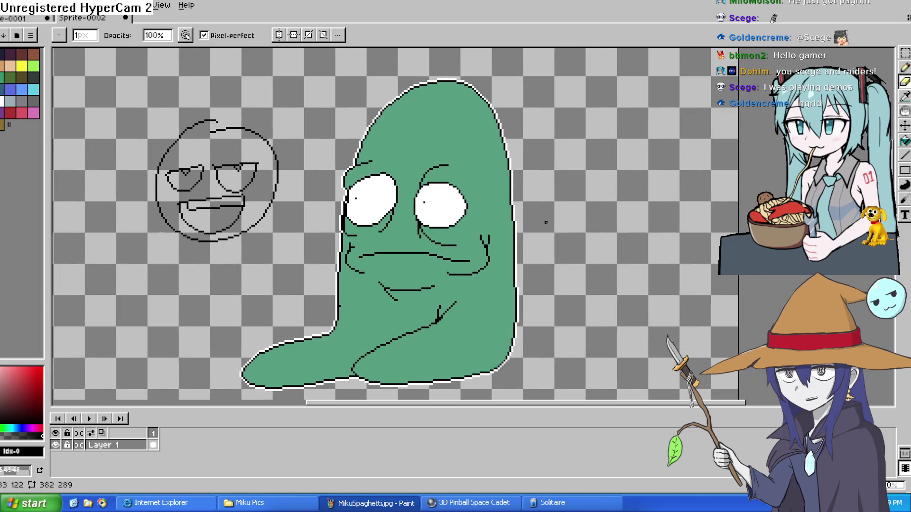
{"action": "scroll", "coordinate": [541, 220], "scroll_direction": "up", "scroll_amount": 1}
{"action": "mouse_move", "coordinate": [539, 219]}
{"action": "left_mouse_down"}
{"action": "mouse_move", "coordinate": [427, 255]}
{"action": "mouse_move", "coordinate": [570, 254]}
{"action": "left_mouse_up"}
{"action": "scroll", "coordinate": [539, 225], "scroll_direction": "down", "scroll_amount": 2}
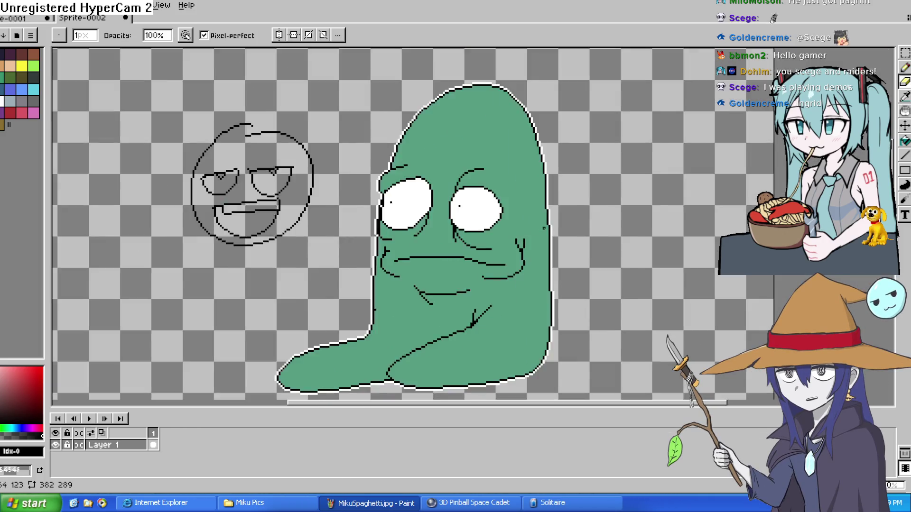
{"action": "scroll", "coordinate": [538, 224], "scroll_direction": "up", "scroll_amount": 1}
{"action": "left_click_drag", "start_coordinate": [687, 185], "coordinate": [655, 147]}
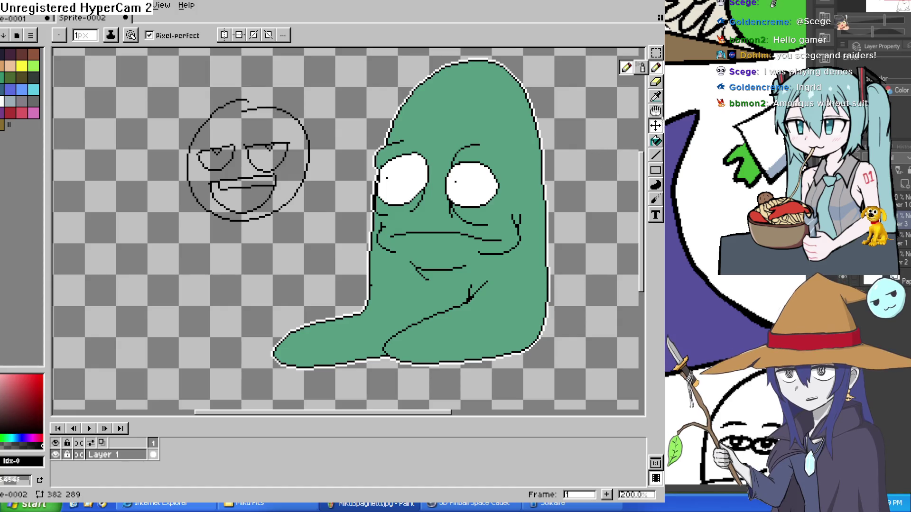
- Sketch a small standing figure at right with a head, body, leg and longer raised arm
{"action": "left_click_drag", "start_coordinate": [575, 156], "coordinate": [599, 166]}
{"action": "key", "text": "ctrl+z"}
{"action": "left_click", "coordinate": [596, 99]}
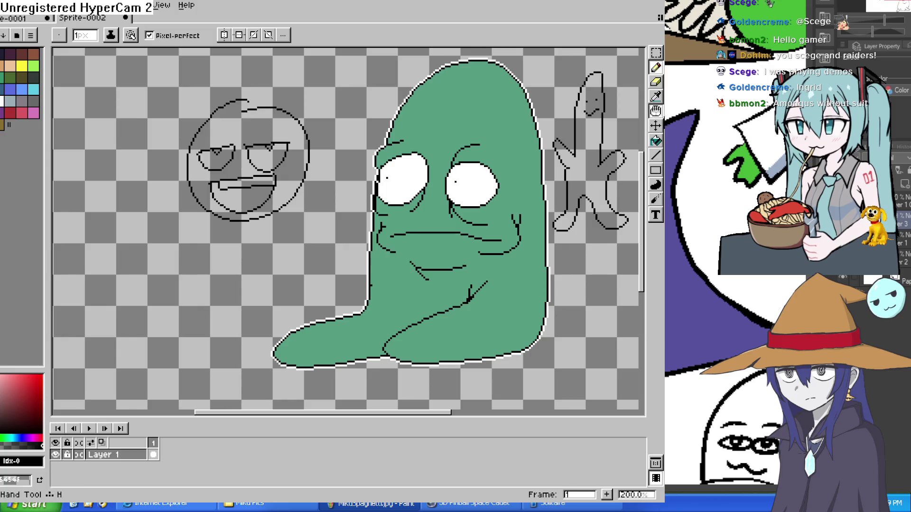
{"action": "key", "text": "ctrl+z"}
{"action": "left_click_drag", "start_coordinate": [568, 170], "coordinate": [573, 222]}
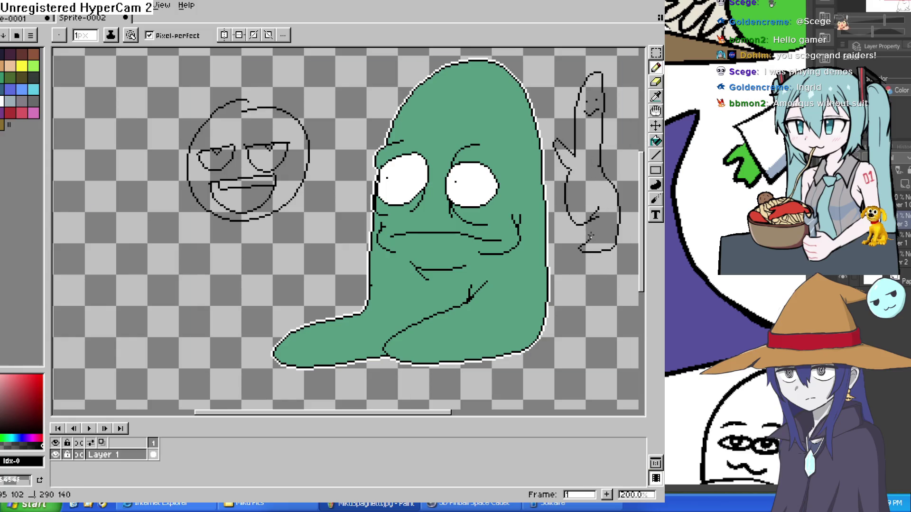
{"action": "left_click_drag", "start_coordinate": [568, 252], "coordinate": [577, 230]}
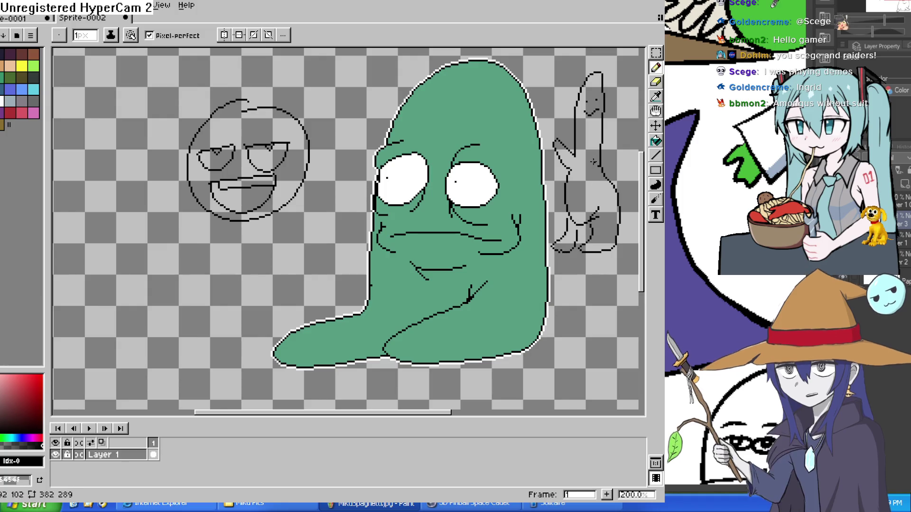
{"action": "key", "text": "ctrl+z"}
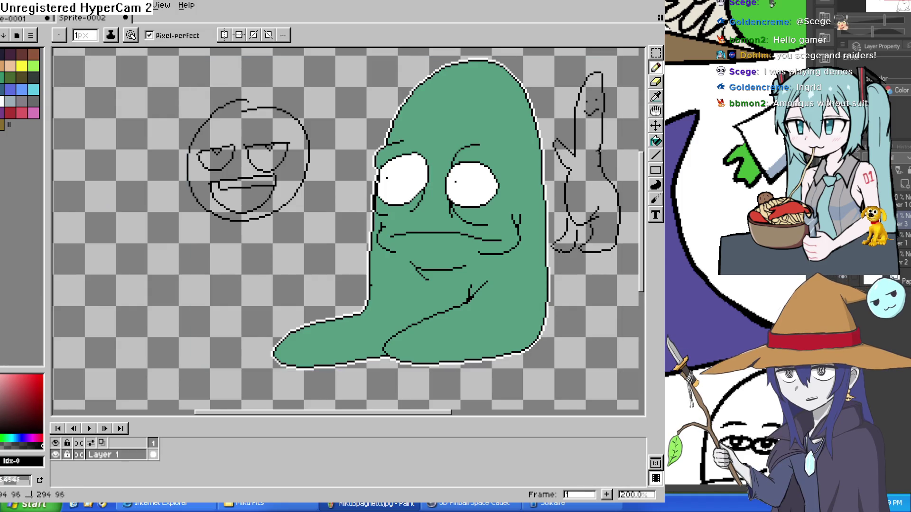
{"action": "left_click_drag", "start_coordinate": [630, 132], "coordinate": [602, 173]}
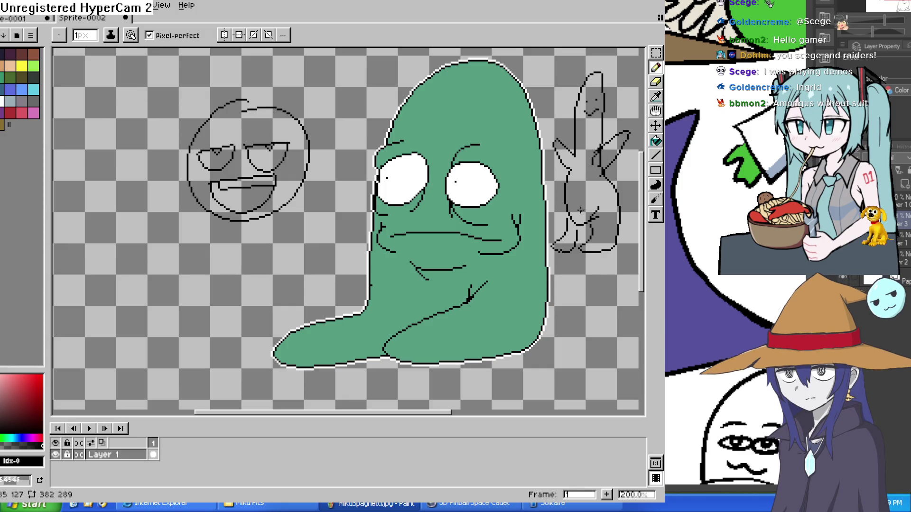
{"action": "key", "text": "e"}
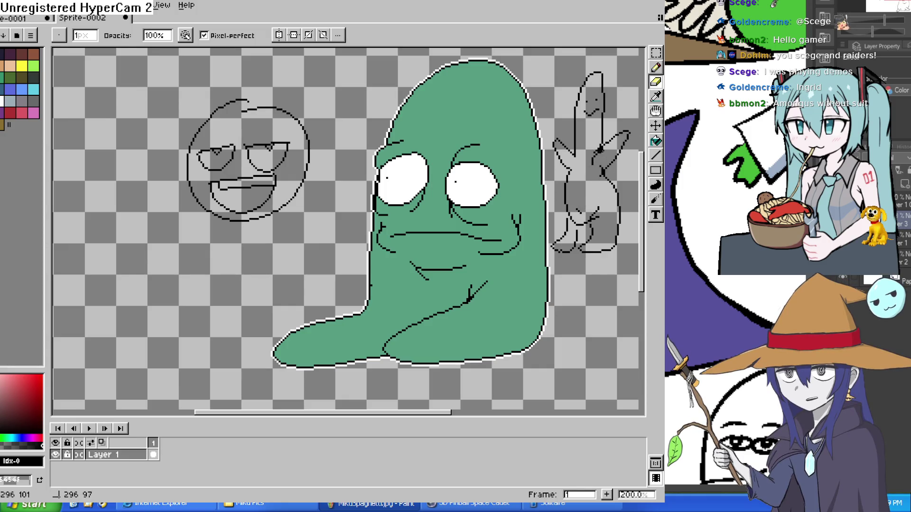
- Pick pale pink and place a pink pixel on the figure
{"action": "left_click", "coordinate": [3, 373]}
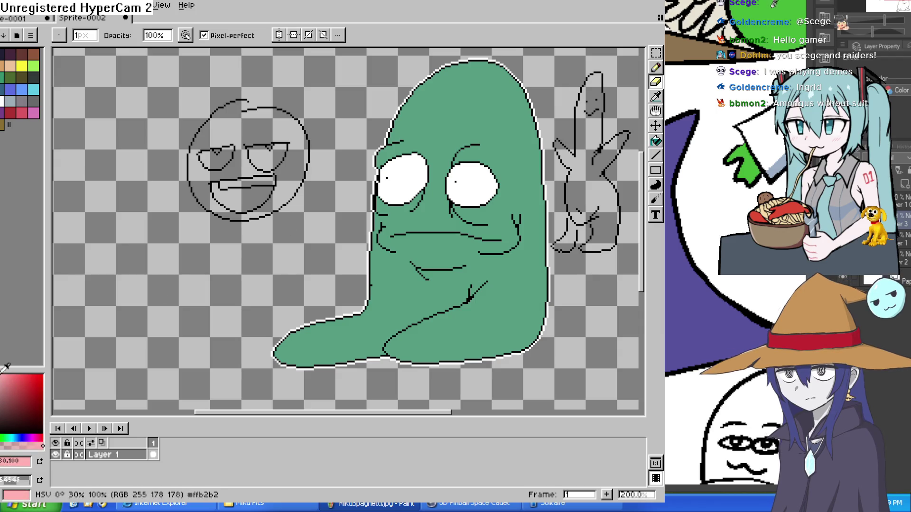
{"action": "left_click", "coordinate": [657, 143]}
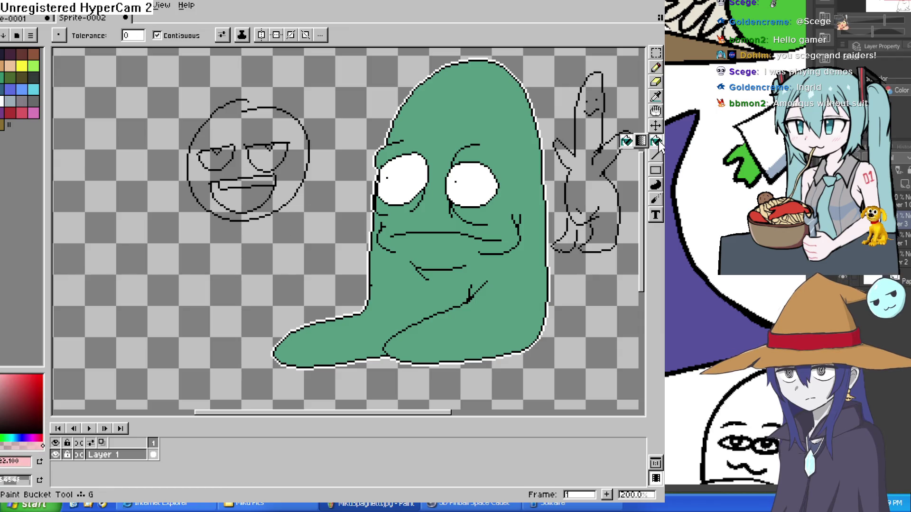
{"action": "left_click", "coordinate": [656, 67]}
{"action": "scroll", "coordinate": [607, 208], "scroll_direction": "up", "scroll_amount": 2}
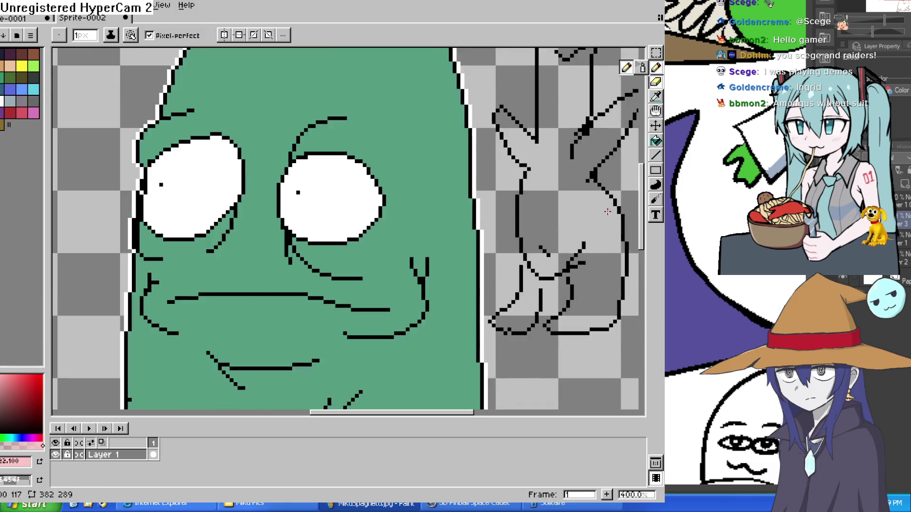
{"action": "scroll", "coordinate": [607, 207], "scroll_direction": "up", "scroll_amount": 2}
{"action": "left_click", "coordinate": [493, 261]}
{"action": "key", "text": "space"}
{"action": "mouse_move", "coordinate": [612, 306]}
{"action": "left_mouse_down"}
{"action": "mouse_move", "coordinate": [492, 278]}
{"action": "mouse_move", "coordinate": [508, 244]}
{"action": "mouse_move", "coordinate": [478, 325]}
{"action": "left_mouse_up"}
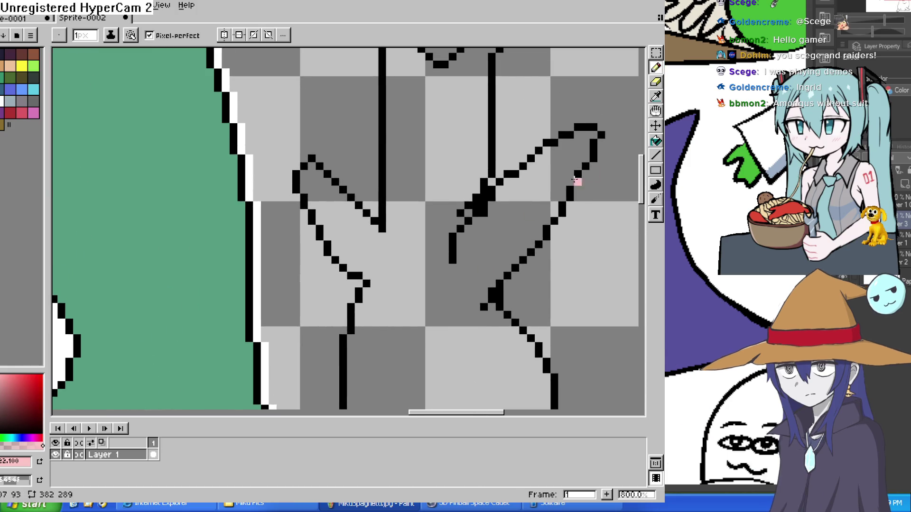
- Try bucket-filling the figure pink, undoing fills that leak into the background
{"action": "left_click", "coordinate": [655, 141]}
{"action": "left_click", "coordinate": [515, 225]}
{"action": "key", "text": "space"}
{"action": "key", "text": "ctrl+z"}
{"action": "mouse_move", "coordinate": [533, 187]}
{"action": "left_mouse_down"}
{"action": "mouse_move", "coordinate": [545, 232]}
{"action": "mouse_move", "coordinate": [525, 282]}
{"action": "mouse_move", "coordinate": [512, 252]}
{"action": "mouse_move", "coordinate": [524, 137]}
{"action": "mouse_move", "coordinate": [525, 197]}
{"action": "mouse_move", "coordinate": [514, 212]}
{"action": "left_mouse_up"}
{"action": "scroll", "coordinate": [525, 213], "scroll_direction": "down", "scroll_amount": 1}
{"action": "left_click", "coordinate": [397, 330]}
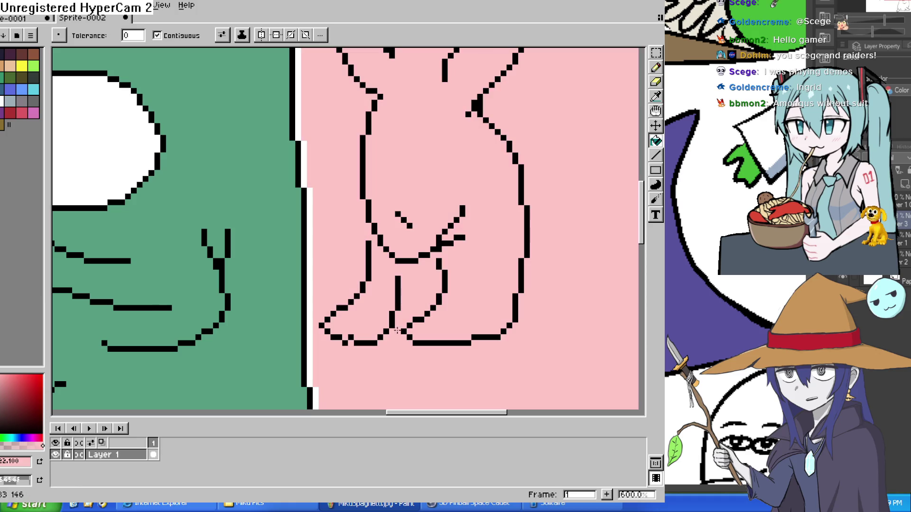
{"action": "key", "text": "ctrl+z"}
- Patch a pink pixel inside the figure and fill the enclosed leg gap pink
{"action": "left_click", "coordinate": [656, 69]}
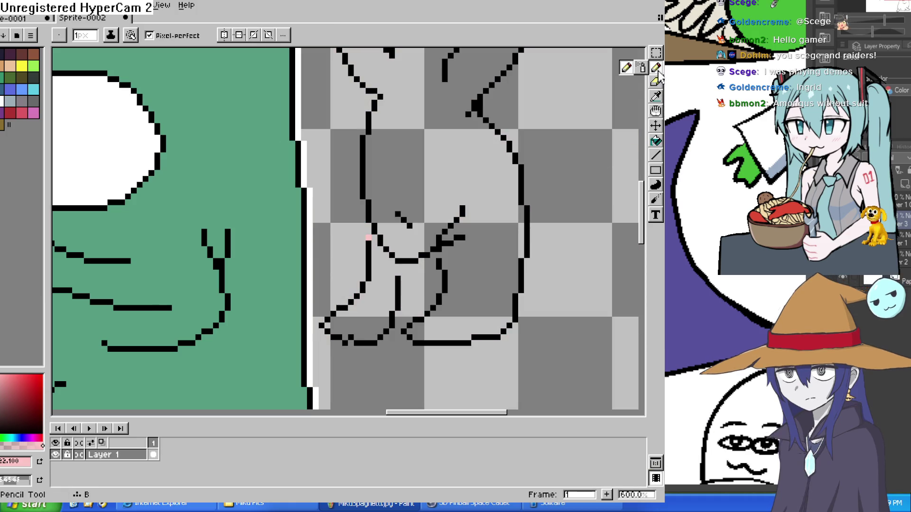
{"action": "left_click", "coordinate": [403, 284]}
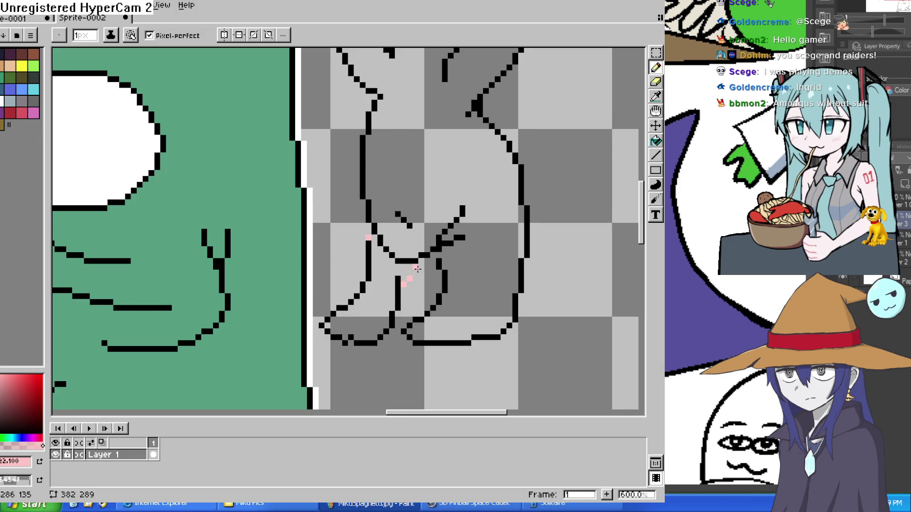
{"action": "key", "text": "g"}
{"action": "left_click", "coordinate": [417, 244]}
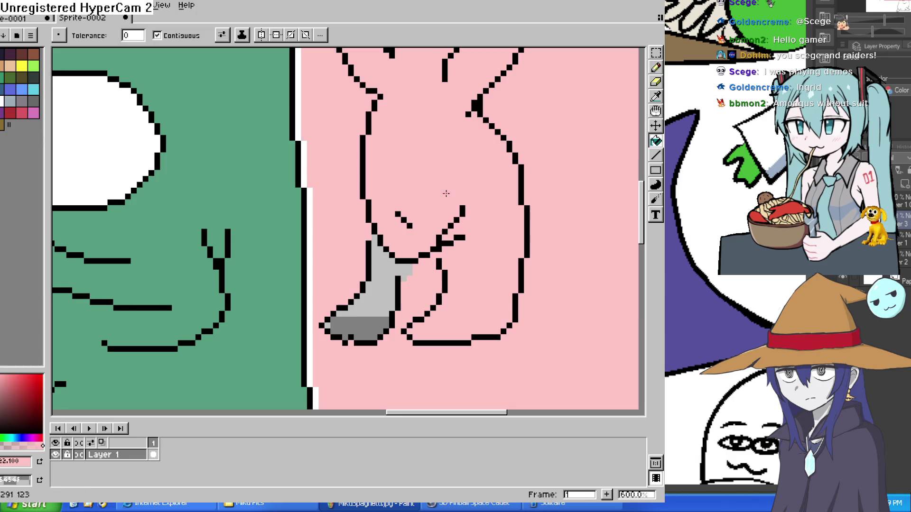
{"action": "key", "text": "ctrl+z"}
{"action": "left_click", "coordinate": [375, 303]}
- Patch a missing pixel and fill the figure's body with pink
{"action": "left_click", "coordinate": [656, 67]}
{"action": "left_click", "coordinate": [439, 255]}
{"action": "left_click", "coordinate": [656, 140]}
{"action": "left_click", "coordinate": [455, 180]}
{"action": "key", "text": "h"}
{"action": "left_click_drag", "start_coordinate": [504, 178], "coordinate": [486, 253]}
{"action": "scroll", "coordinate": [485, 252], "scroll_direction": "down", "scroll_amount": 4}
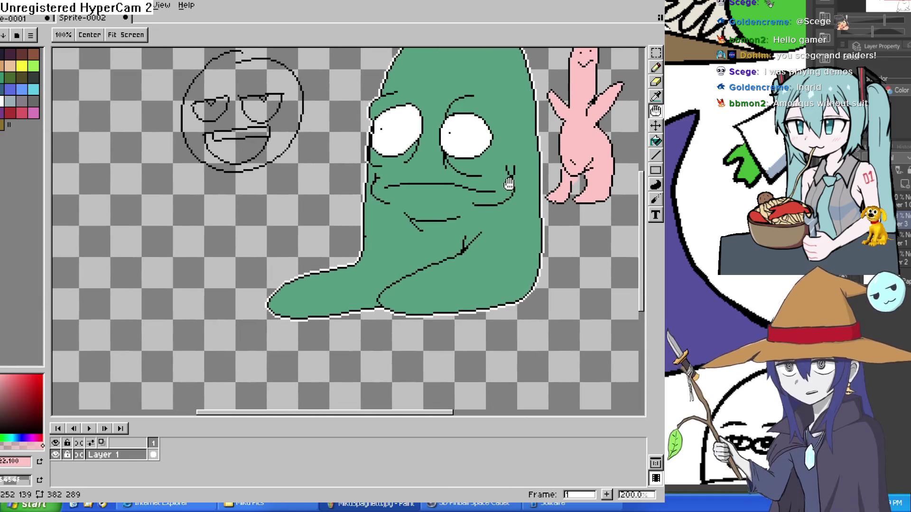
{"action": "key", "text": "g"}
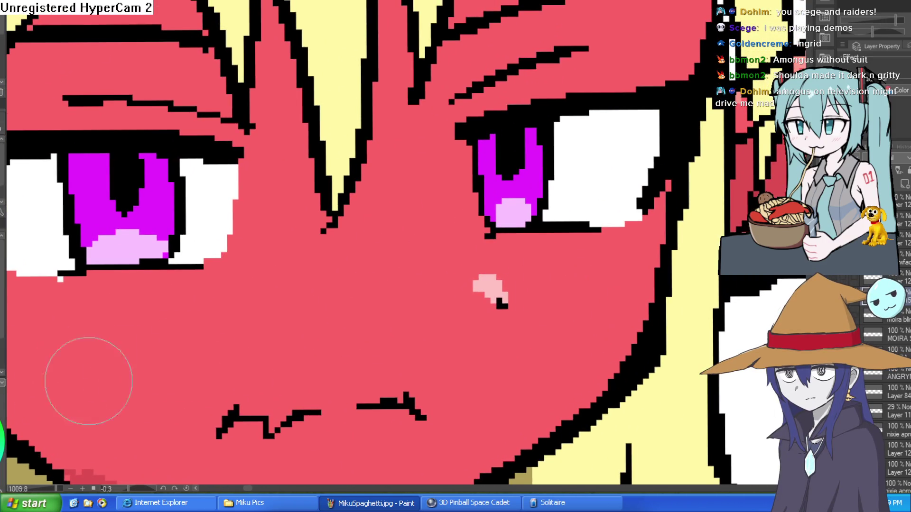
- Dab white highlights along the edges of Moira's left and right irises
{"action": "left_click", "coordinate": [97, 175]}
{"action": "scroll", "coordinate": [466, 119], "scroll_direction": "down", "scroll_amount": 5}
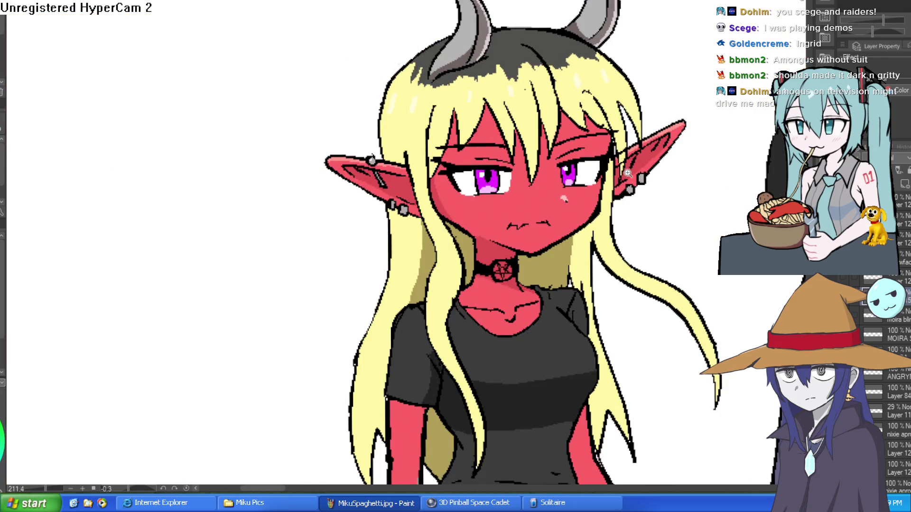
{"action": "scroll", "coordinate": [572, 165], "scroll_direction": "up", "scroll_amount": 4}
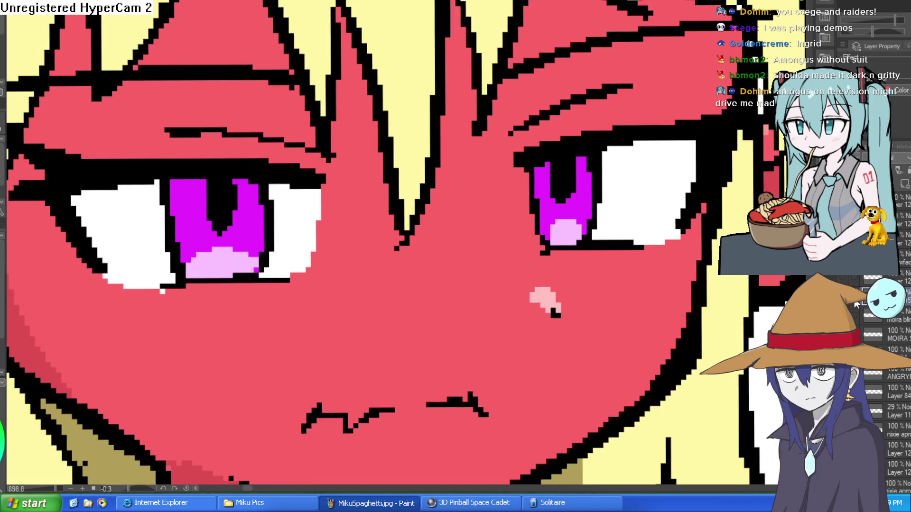
{"action": "left_click", "coordinate": [596, 166]}
{"action": "left_click", "coordinate": [265, 198]}
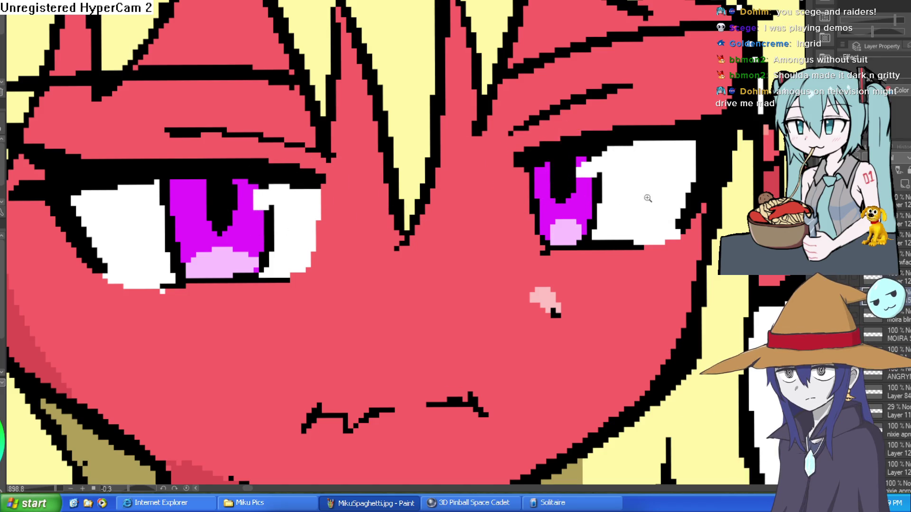
{"action": "scroll", "coordinate": [597, 215], "scroll_direction": "down", "scroll_amount": 4}
{"action": "left_click_drag", "start_coordinate": [596, 214], "coordinate": [588, 207]}
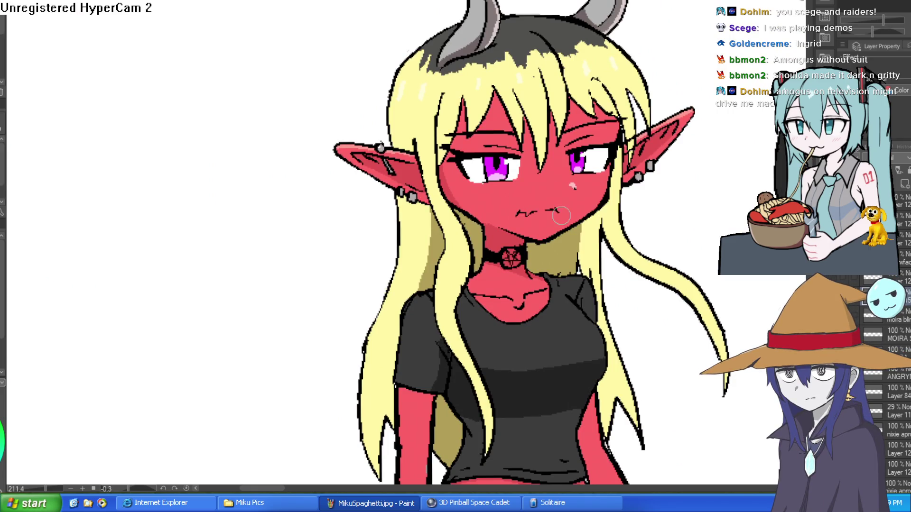
{"action": "scroll", "coordinate": [552, 216], "scroll_direction": "up", "scroll_amount": 3}
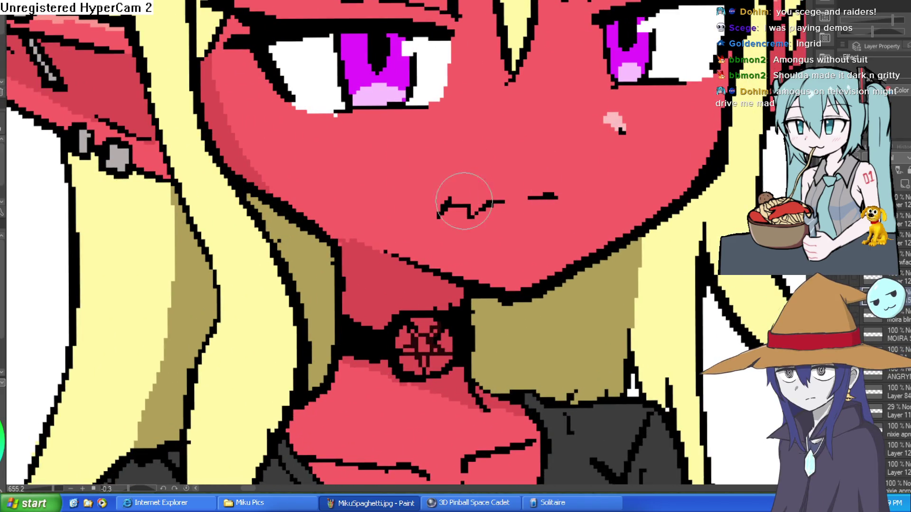
{"action": "scroll", "coordinate": [436, 210], "scroll_direction": "down", "scroll_amount": 4}
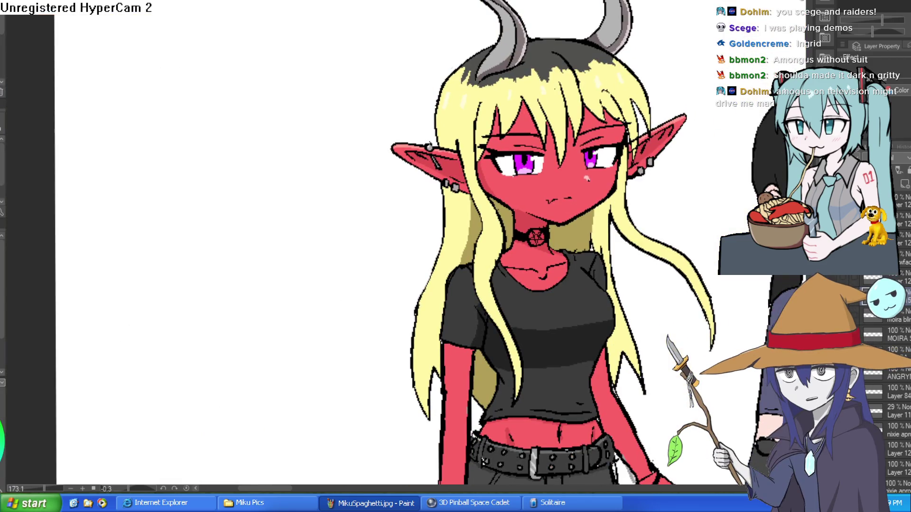
{"action": "scroll", "coordinate": [571, 199], "scroll_direction": "up", "scroll_amount": 5}
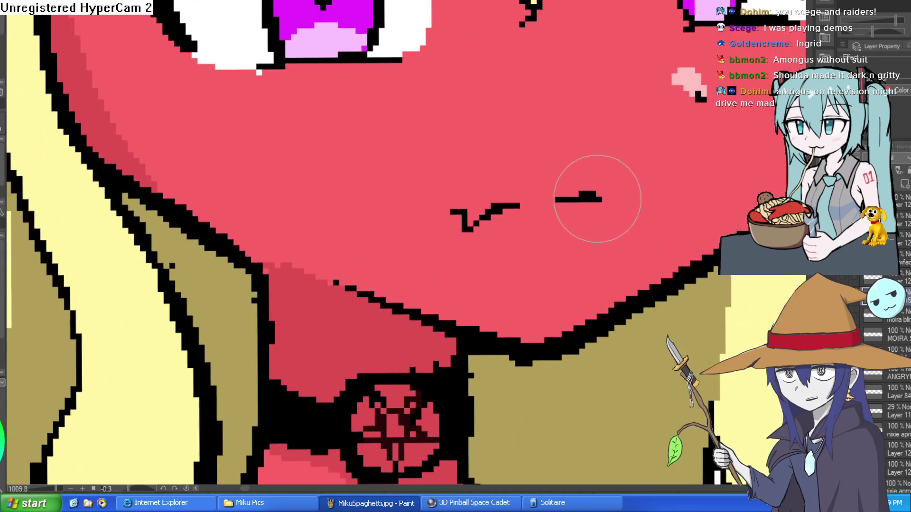
{"action": "scroll", "coordinate": [422, 209], "scroll_direction": "down", "scroll_amount": 5}
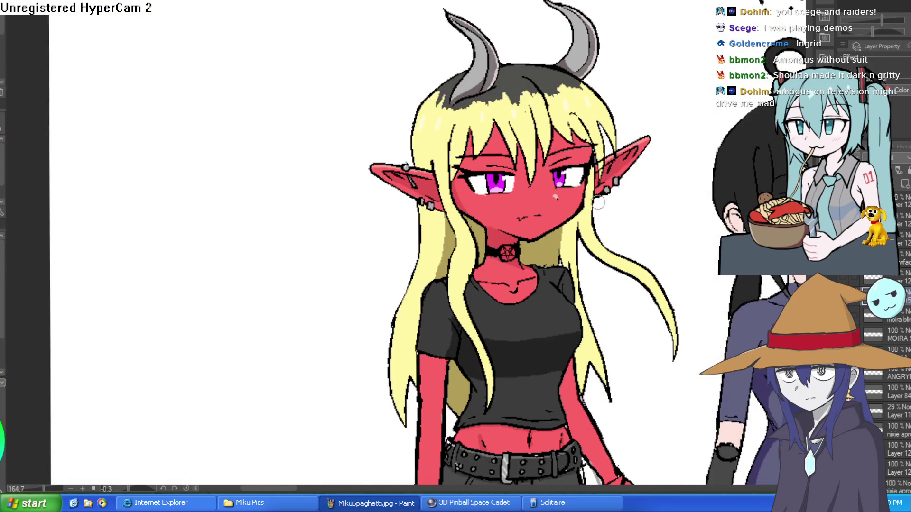
{"action": "scroll", "coordinate": [553, 203], "scroll_direction": "up", "scroll_amount": 4}
{"action": "scroll", "coordinate": [587, 203], "scroll_direction": "down", "scroll_amount": 3}
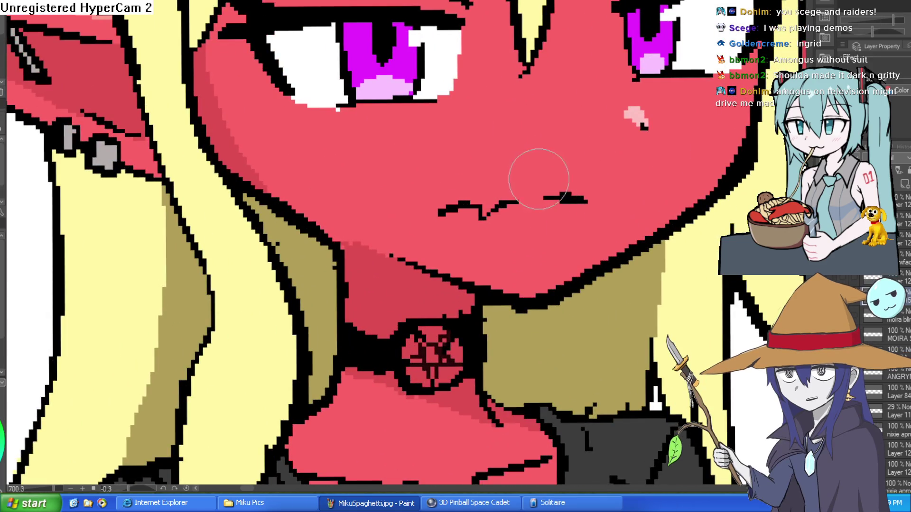
{"action": "scroll", "coordinate": [532, 173], "scroll_direction": "down", "scroll_amount": 2}
{"action": "scroll", "coordinate": [569, 200], "scroll_direction": "up", "scroll_amount": 4}
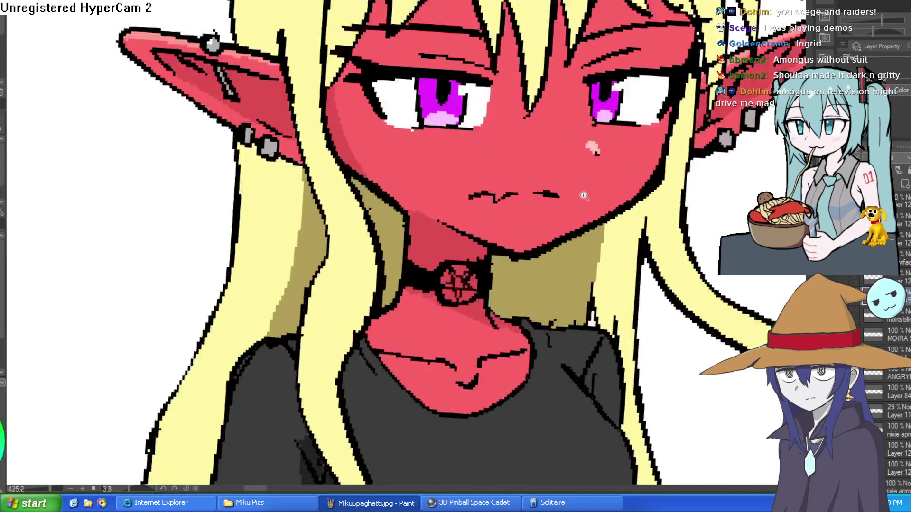
- Try thickening Moira's mouth line, undo it, and frame the whole face
{"action": "key", "text": "ctrl+z"}
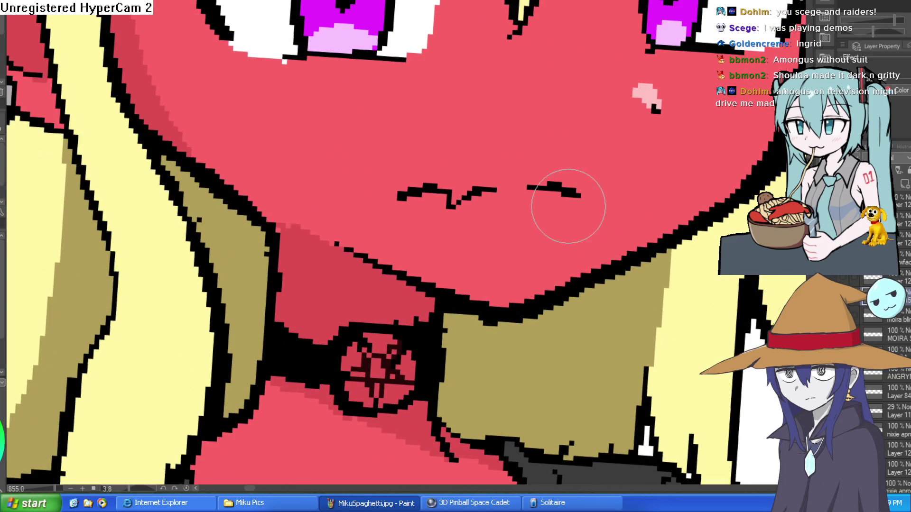
{"action": "left_click_drag", "start_coordinate": [578, 190], "coordinate": [546, 189]}
{"action": "key", "text": "ctrl+z"}
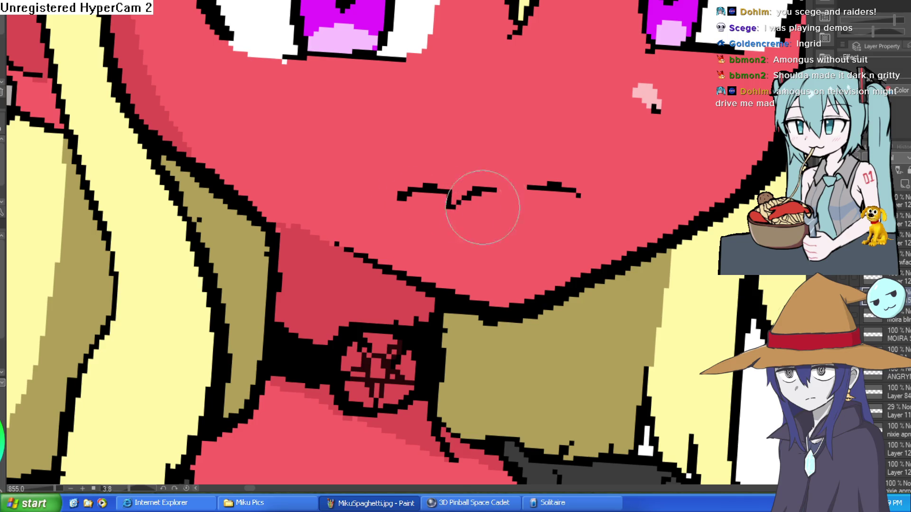
{"action": "scroll", "coordinate": [421, 203], "scroll_direction": "down", "scroll_amount": 5}
{"action": "left_click_drag", "start_coordinate": [558, 213], "coordinate": [498, 210]}
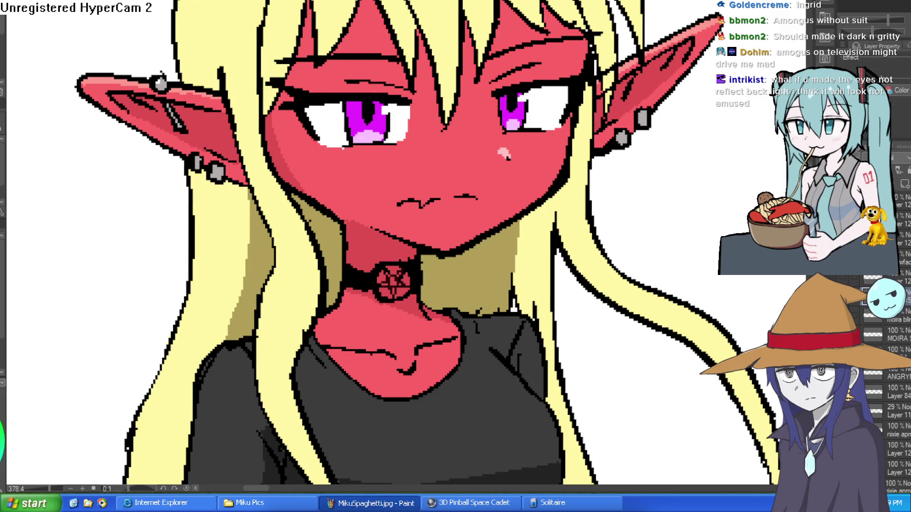
- Add a new empty layer above Moira's blink layer, switch her to the annoyed expression, and zoom out
{"action": "scroll", "coordinate": [538, 158], "scroll_direction": "down", "scroll_amount": 6}
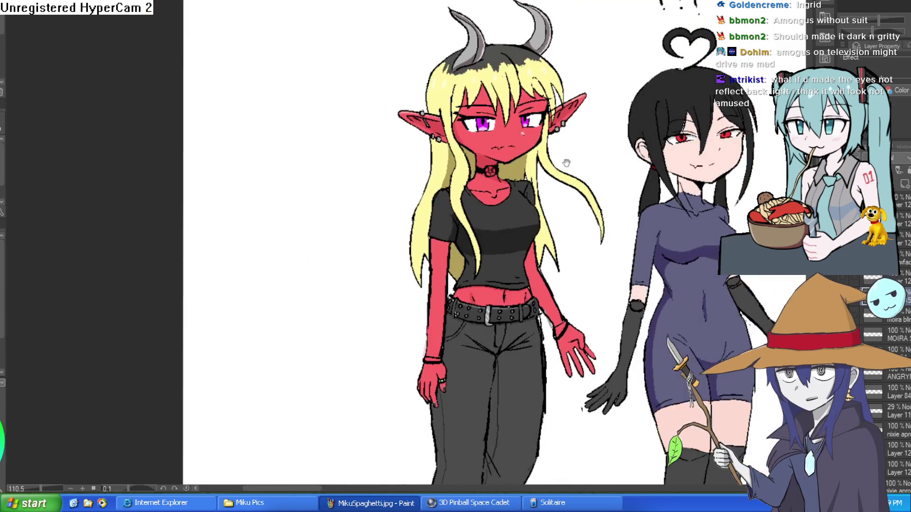
{"action": "scroll", "coordinate": [538, 158], "scroll_direction": "up", "scroll_amount": 5}
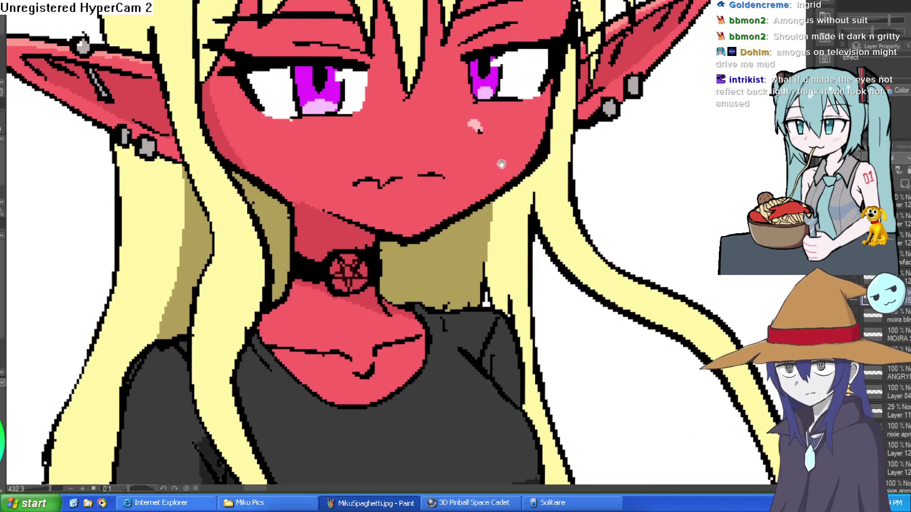
{"action": "scroll", "coordinate": [457, 202], "scroll_direction": "down", "scroll_amount": 1}
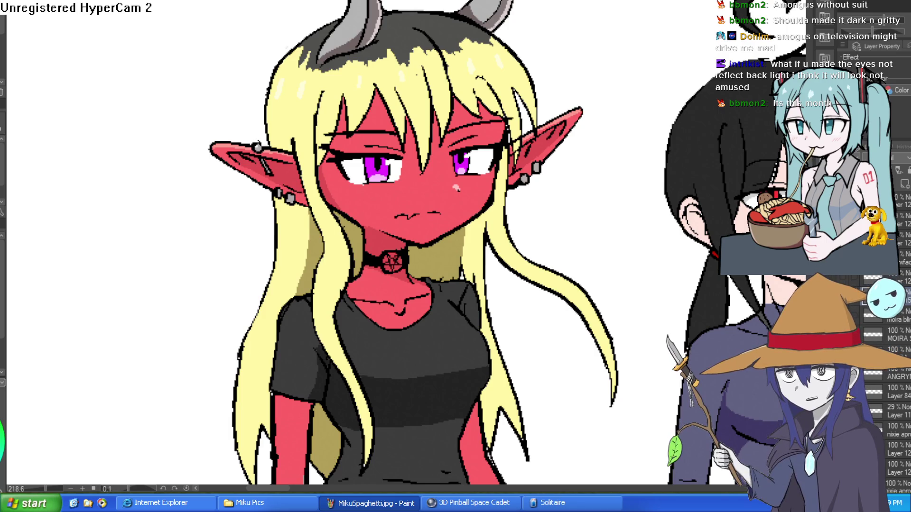
{"action": "left_click", "coordinate": [905, 185]}
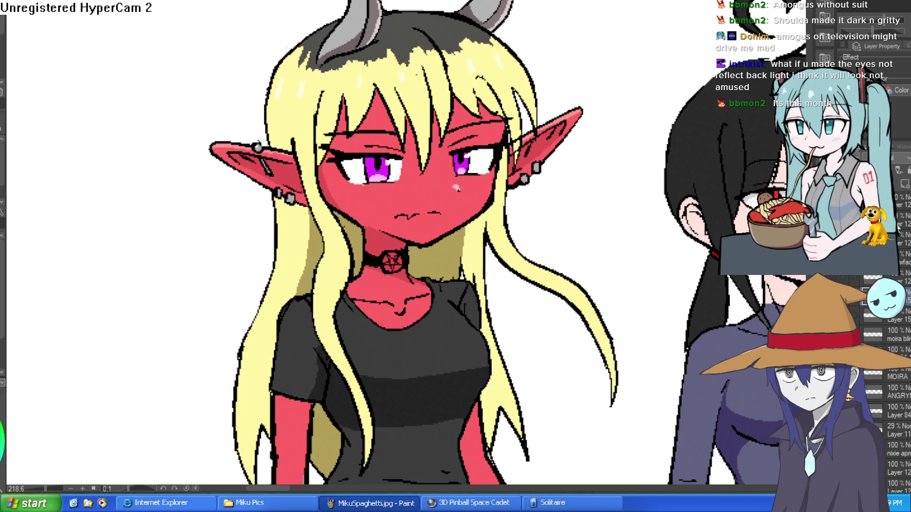
{"action": "key", "text": "ctrl+z"}
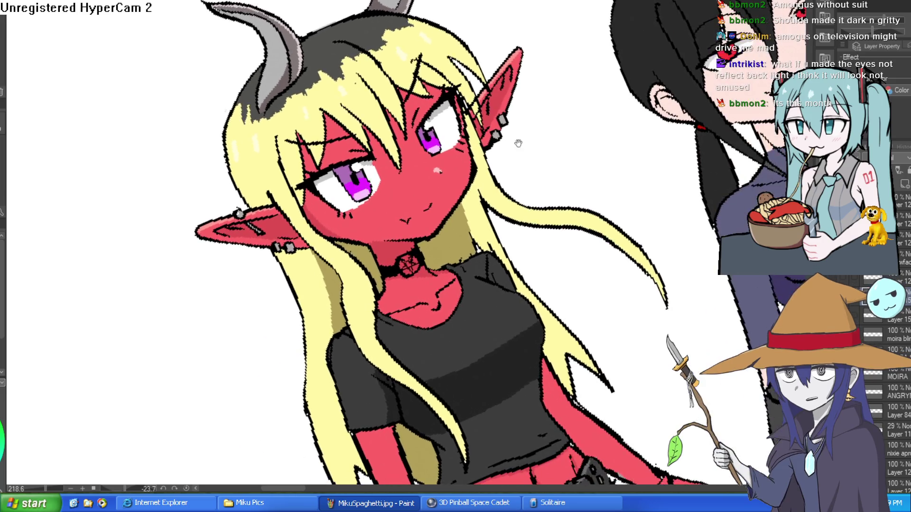
{"action": "mouse_move", "coordinate": [518, 144]}
{"action": "left_mouse_down"}
{"action": "mouse_move", "coordinate": [582, 202]}
{"action": "mouse_move", "coordinate": [616, 261]}
{"action": "mouse_move", "coordinate": [654, 232]}
{"action": "mouse_move", "coordinate": [576, 198]}
{"action": "left_mouse_up"}
{"action": "scroll", "coordinate": [617, 261], "scroll_direction": "down", "scroll_amount": 3}
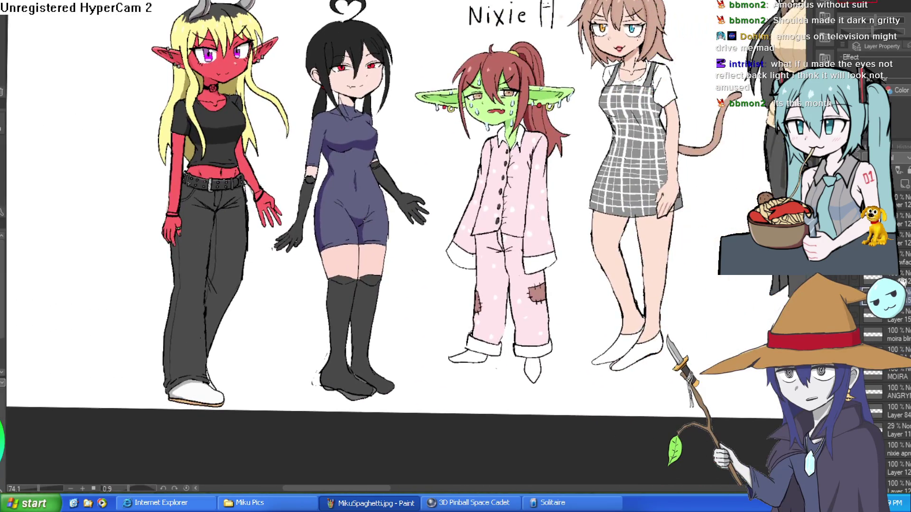
- Scroll the Layer panel down to Nixie's expression layers
{"action": "scroll", "coordinate": [896, 379], "scroll_direction": "down", "scroll_amount": 5}
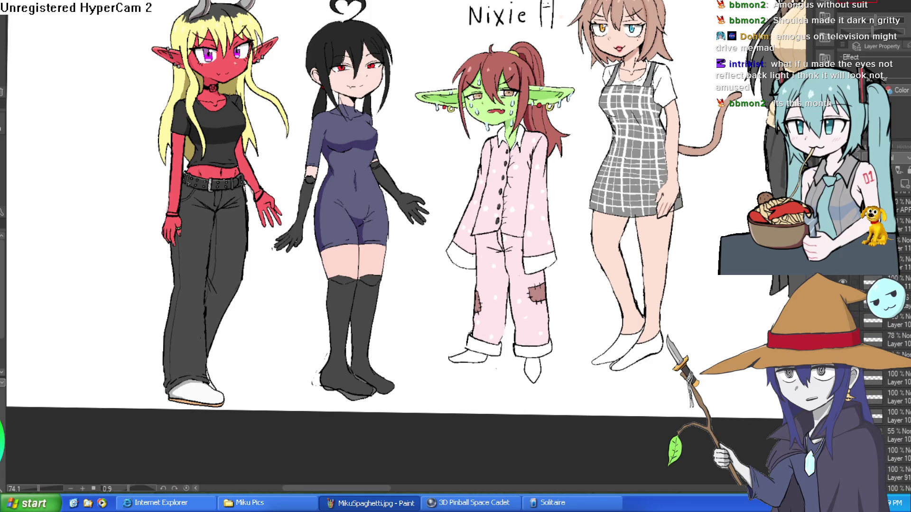
{"action": "scroll", "coordinate": [897, 380], "scroll_direction": "down", "scroll_amount": 10}
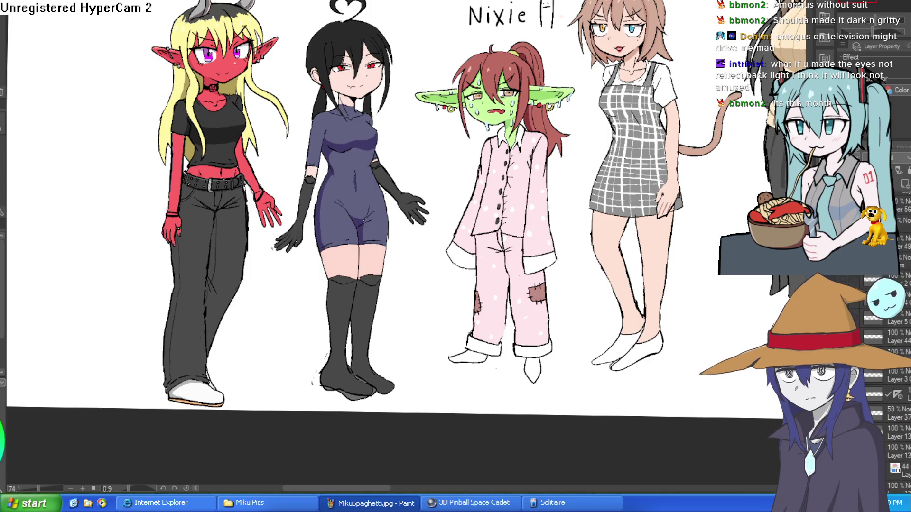
{"action": "scroll", "coordinate": [897, 379], "scroll_direction": "down", "scroll_amount": 8}
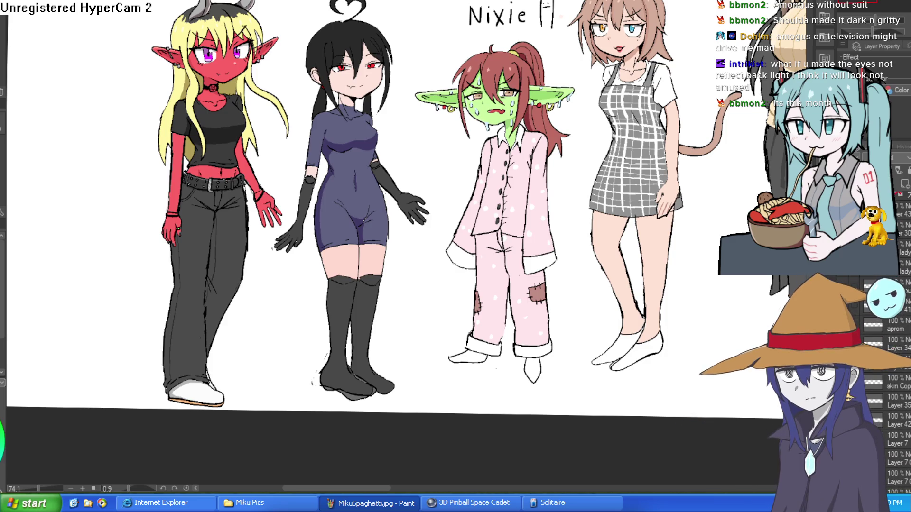
{"action": "scroll", "coordinate": [897, 379], "scroll_direction": "down", "scroll_amount": 10}
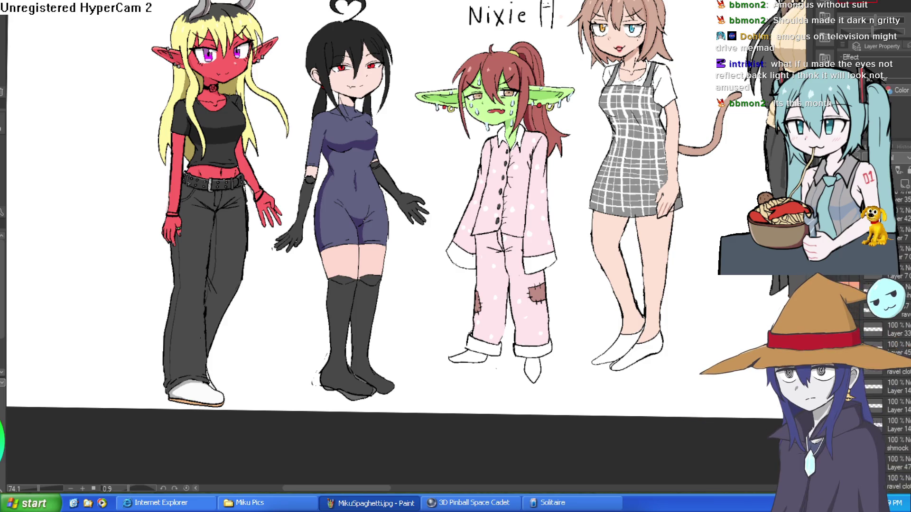
{"action": "scroll", "coordinate": [896, 379], "scroll_direction": "down", "scroll_amount": 8}
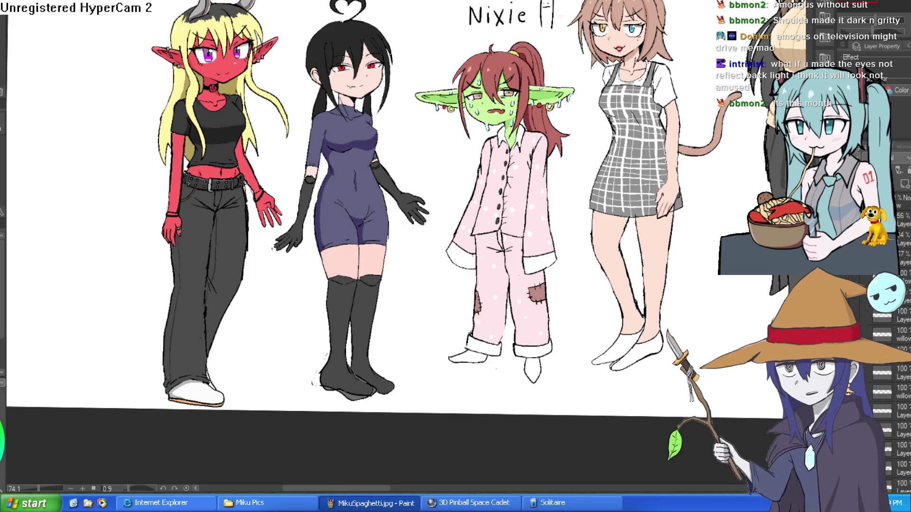
{"action": "scroll", "coordinate": [897, 379], "scroll_direction": "down", "scroll_amount": 8}
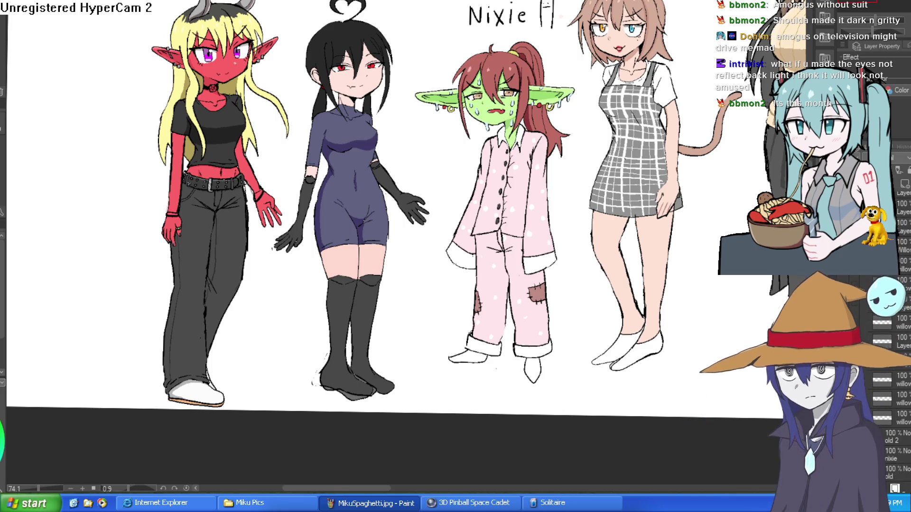
{"action": "scroll", "coordinate": [897, 380], "scroll_direction": "down", "scroll_amount": 8}
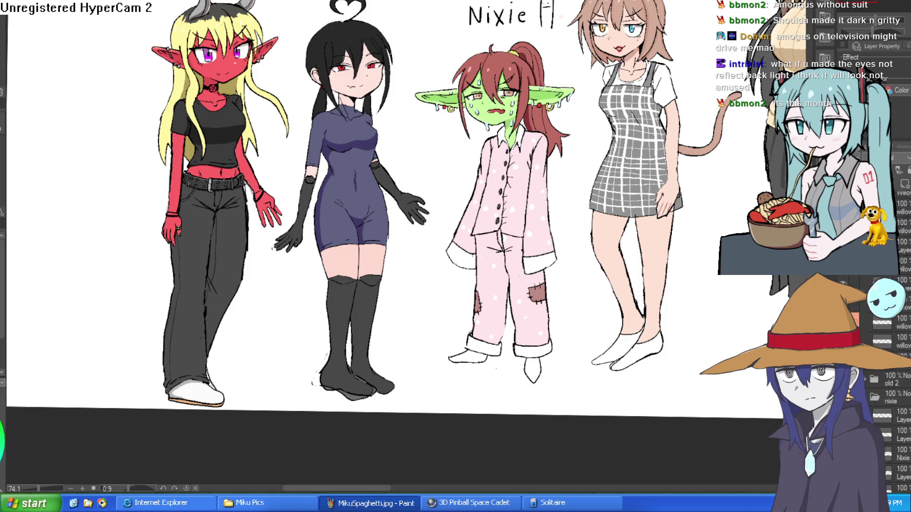
{"action": "scroll", "coordinate": [897, 379], "scroll_direction": "down", "scroll_amount": 1}
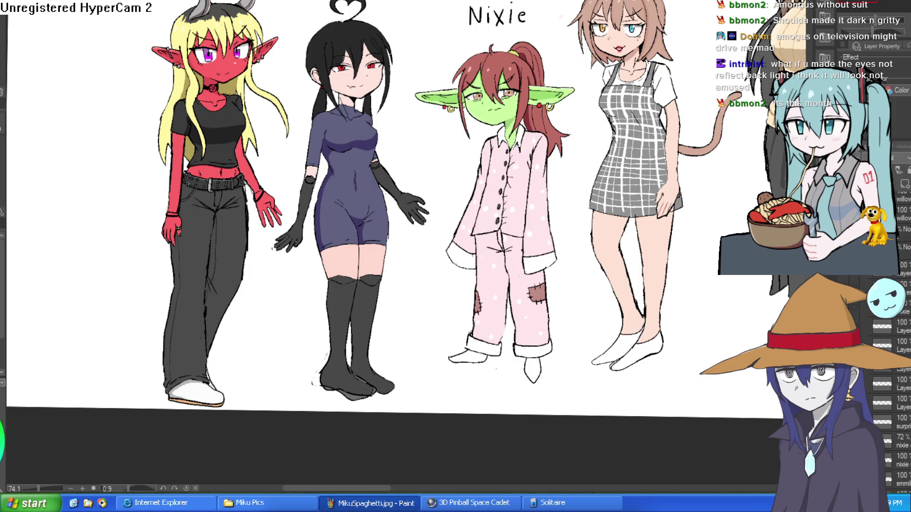
{"action": "scroll", "coordinate": [896, 379], "scroll_direction": "down", "scroll_amount": 3}
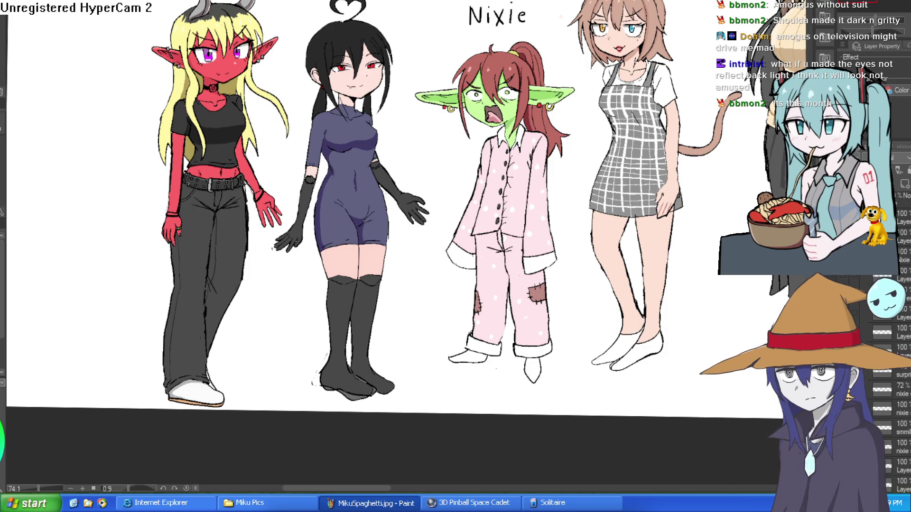
{"action": "scroll", "coordinate": [511, 114], "scroll_direction": "up", "scroll_amount": 5}
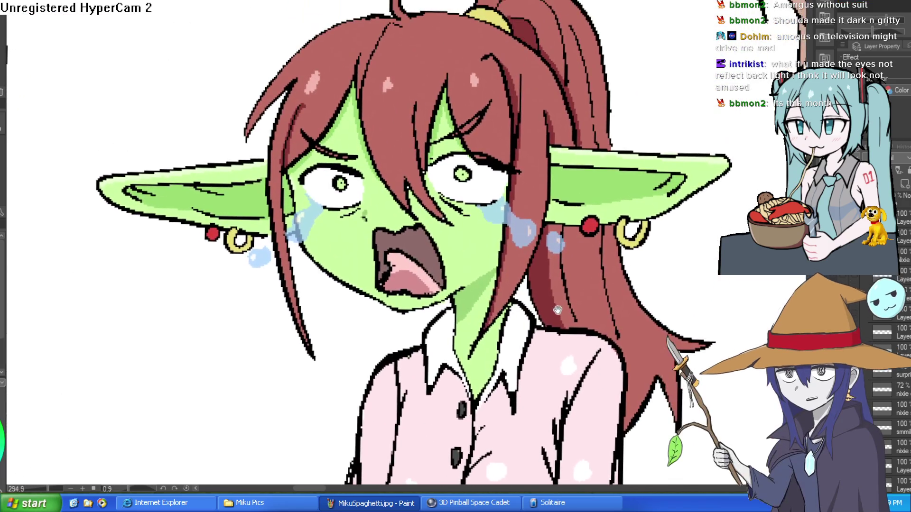
{"action": "scroll", "coordinate": [532, 268], "scroll_direction": "up", "scroll_amount": 1}
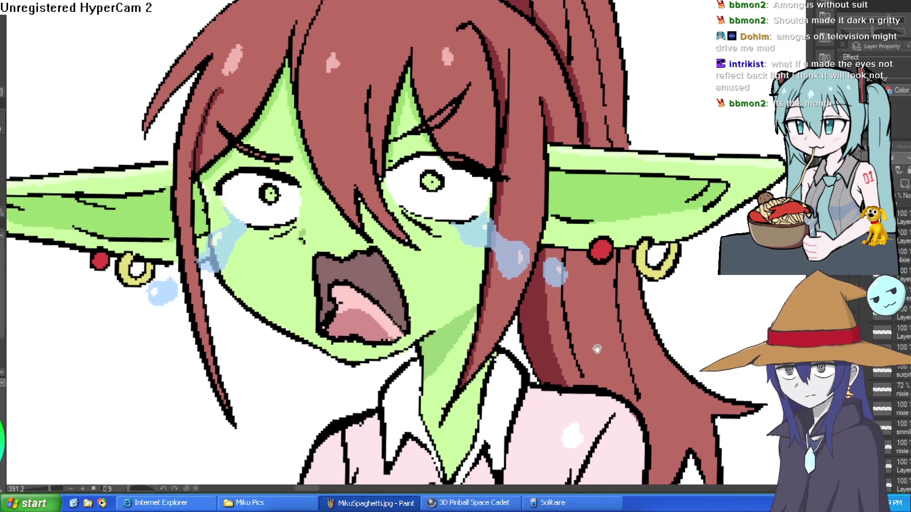
{"action": "left_click_drag", "start_coordinate": [687, 235], "coordinate": [708, 217]}
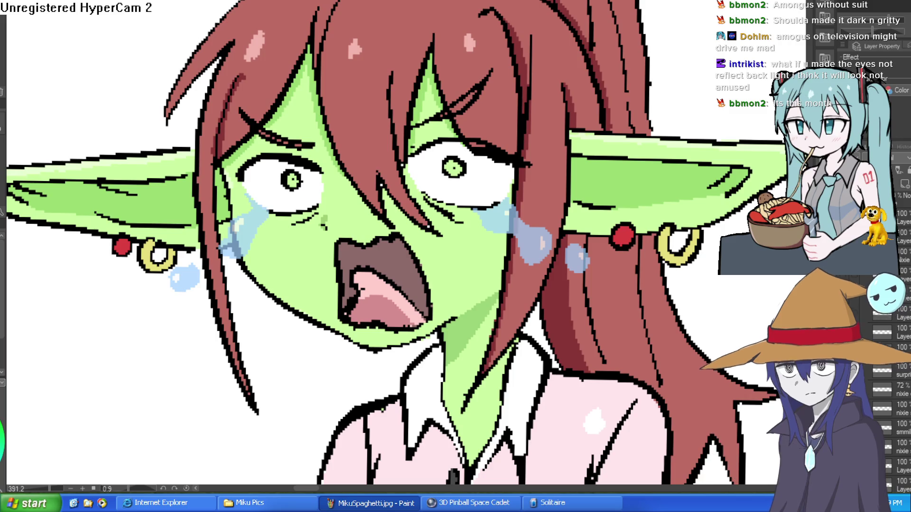
{"action": "scroll", "coordinate": [684, 192], "scroll_direction": "down", "scroll_amount": 5}
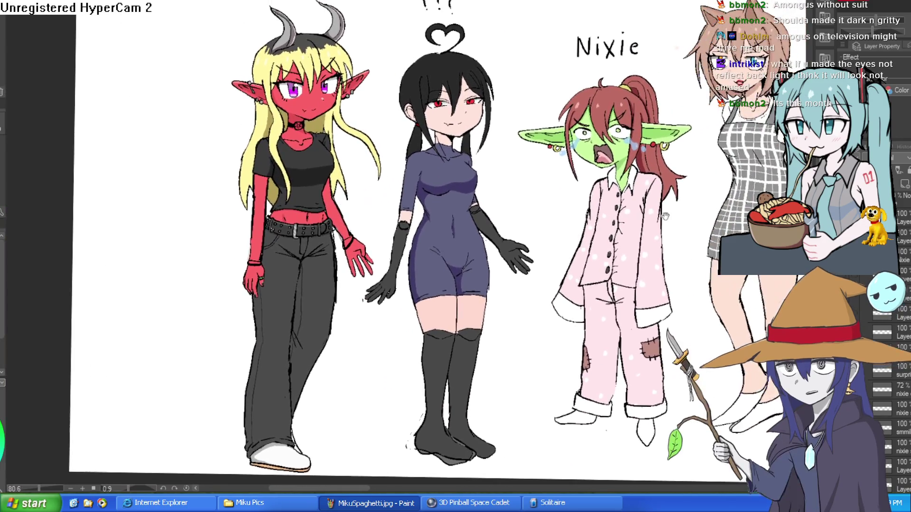
{"action": "left_click_drag", "start_coordinate": [665, 216], "coordinate": [410, 216]}
{"action": "scroll", "coordinate": [395, 301], "scroll_direction": "up", "scroll_amount": 4}
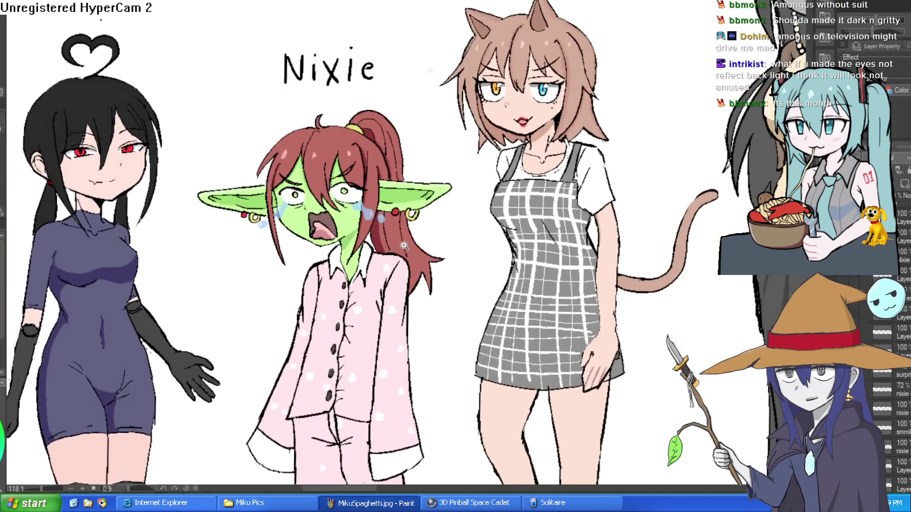
{"action": "scroll", "coordinate": [395, 301], "scroll_direction": "up", "scroll_amount": 3}
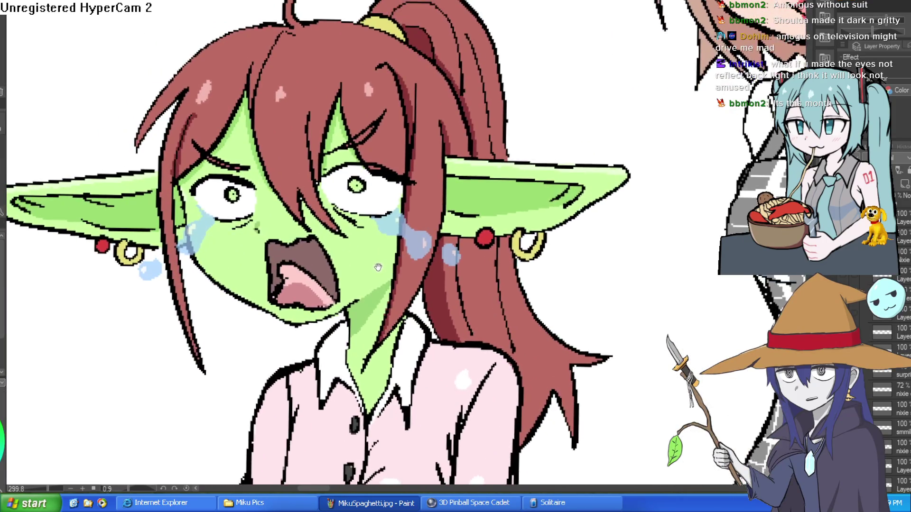
{"action": "scroll", "coordinate": [638, 213], "scroll_direction": "down", "scroll_amount": 1}
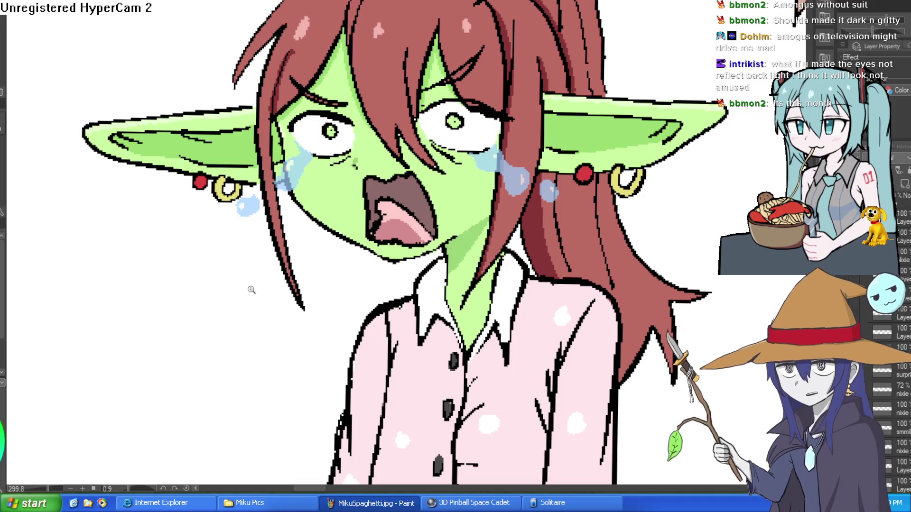
{"action": "scroll", "coordinate": [250, 287], "scroll_direction": "down", "scroll_amount": 3}
{"action": "left_click_drag", "start_coordinate": [125, 266], "coordinate": [428, 227]}
{"action": "scroll", "coordinate": [422, 256], "scroll_direction": "up", "scroll_amount": 1}
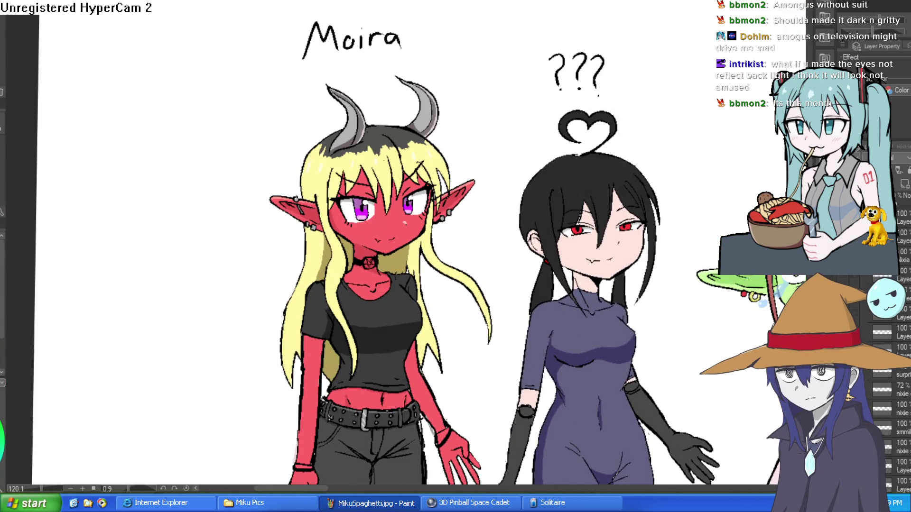
- Show Moira's pouting, half-lidded expression layer
{"action": "scroll", "coordinate": [887, 380], "scroll_direction": "down", "scroll_amount": 5}
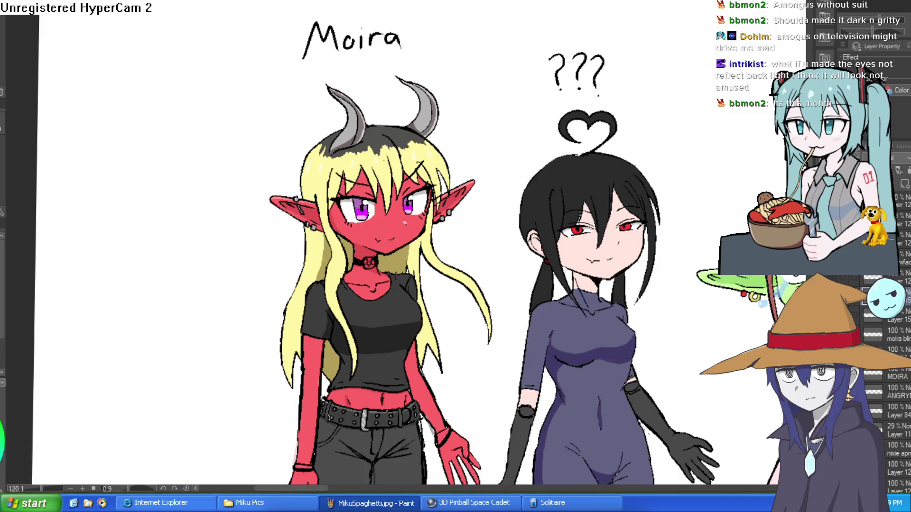
{"action": "left_click", "coordinate": [856, 392]}
{"action": "scroll", "coordinate": [502, 218], "scroll_direction": "up", "scroll_amount": 5}
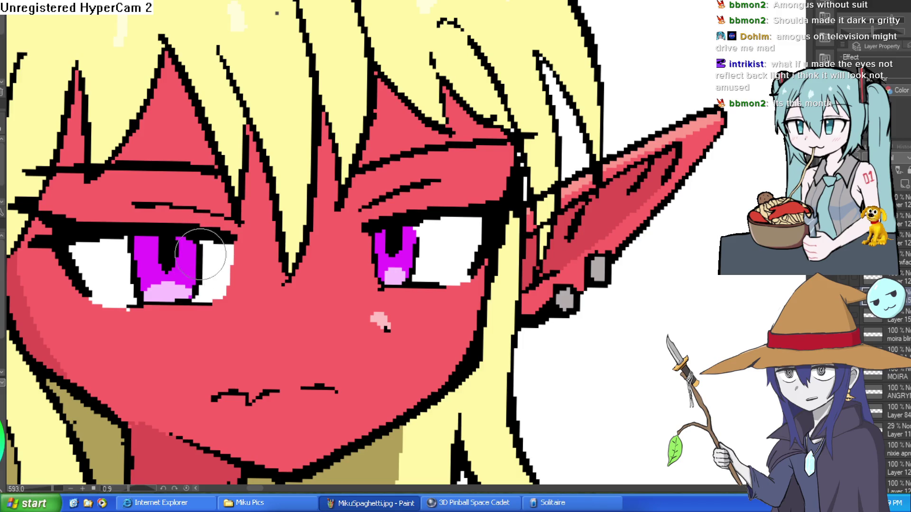
{"action": "scroll", "coordinate": [418, 237], "scroll_direction": "down", "scroll_amount": 5}
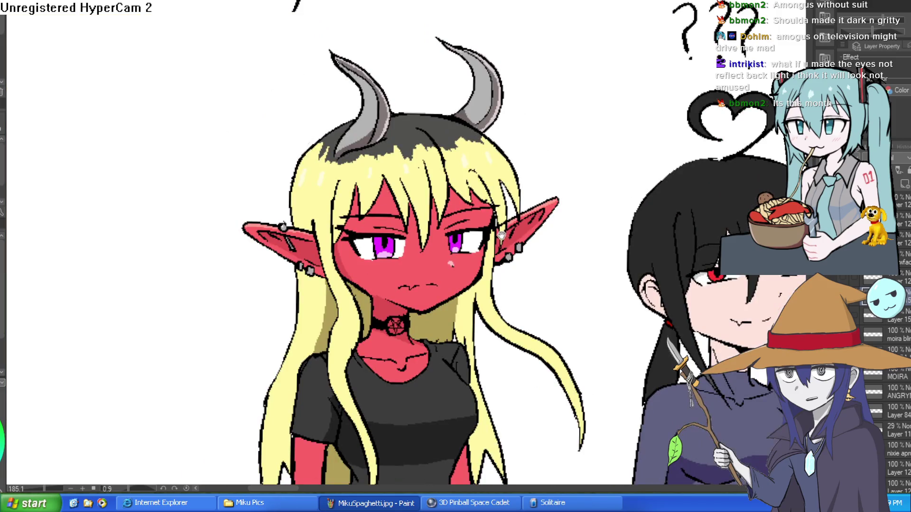
{"action": "scroll", "coordinate": [454, 247], "scroll_direction": "up", "scroll_amount": 10}
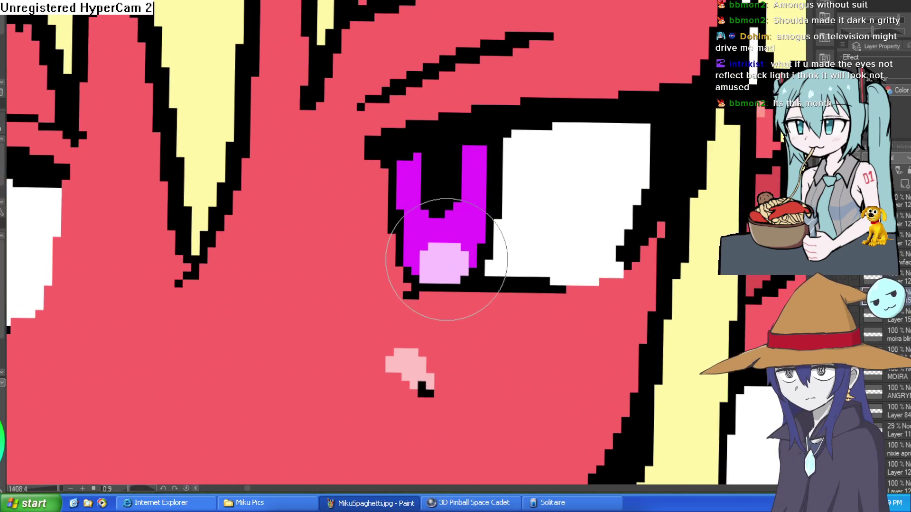
- Sample the light pink and extend the highlight over the magenta iris of Moira's right eye
{"action": "left_click", "coordinate": [446, 258], "text": "alt"}
{"action": "left_click", "coordinate": [461, 261]}
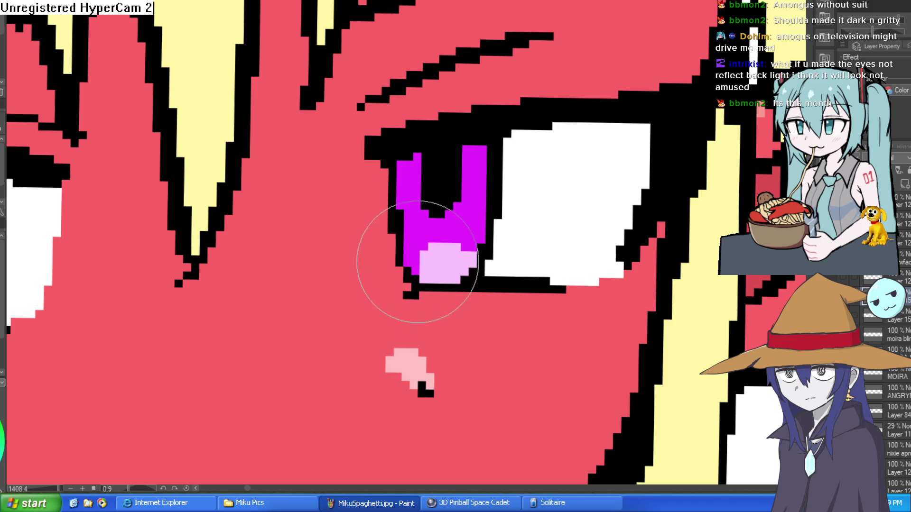
{"action": "left_click", "coordinate": [414, 260]}
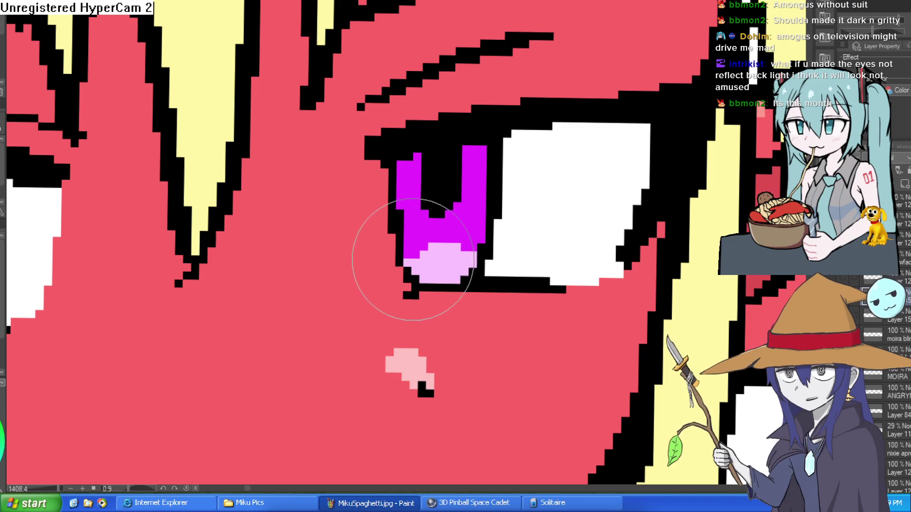
{"action": "scroll", "coordinate": [412, 259], "scroll_direction": "down", "scroll_amount": 10}
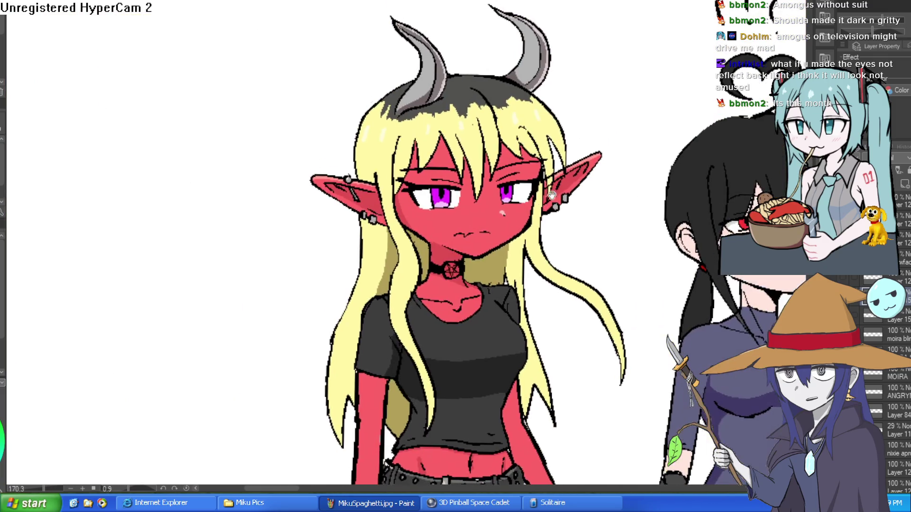
{"action": "mouse_move", "coordinate": [552, 195]}
{"action": "left_mouse_down"}
{"action": "mouse_move", "coordinate": [564, 171]}
{"action": "mouse_move", "coordinate": [602, 296]}
{"action": "mouse_move", "coordinate": [610, 269]}
{"action": "mouse_move", "coordinate": [589, 244]}
{"action": "left_mouse_up"}
{"action": "scroll", "coordinate": [565, 170], "scroll_direction": "up", "scroll_amount": 5}
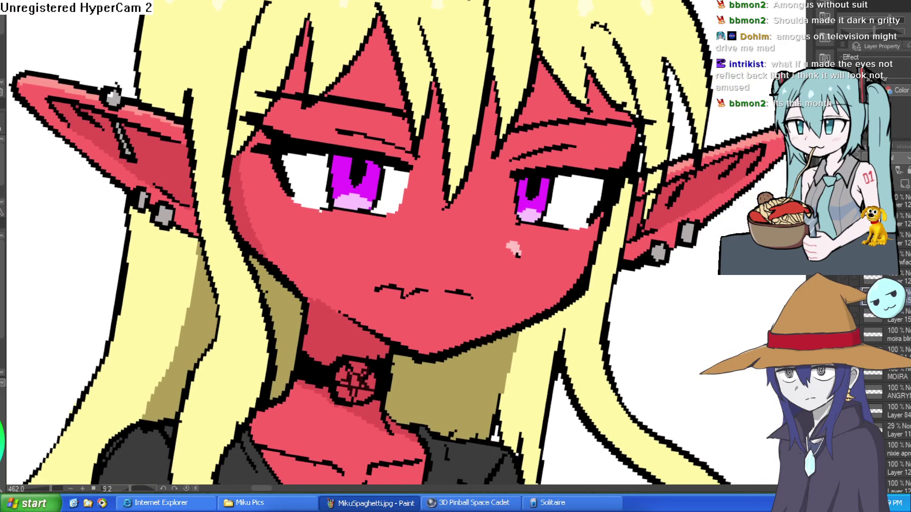
{"action": "key", "text": "ctrl+at"}
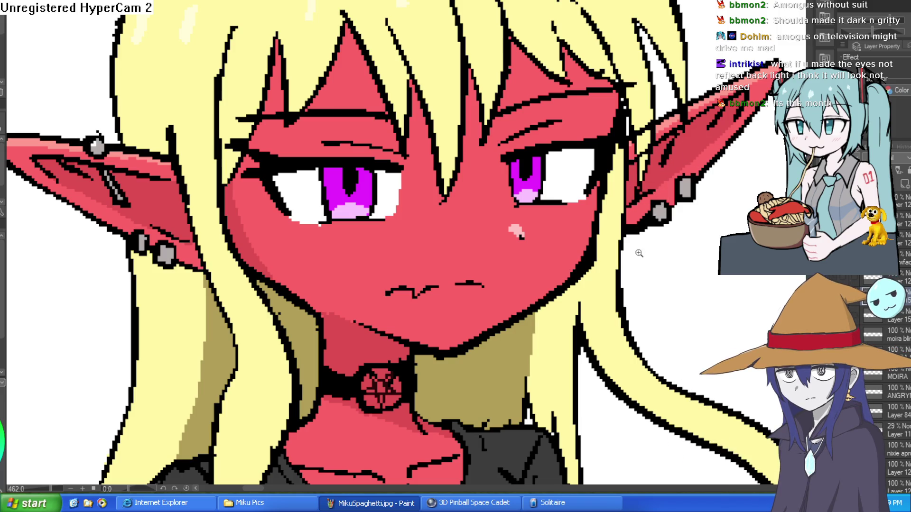
{"action": "scroll", "coordinate": [660, 168], "scroll_direction": "down", "scroll_amount": 5}
{"action": "scroll", "coordinate": [466, 142], "scroll_direction": "up", "scroll_amount": 5}
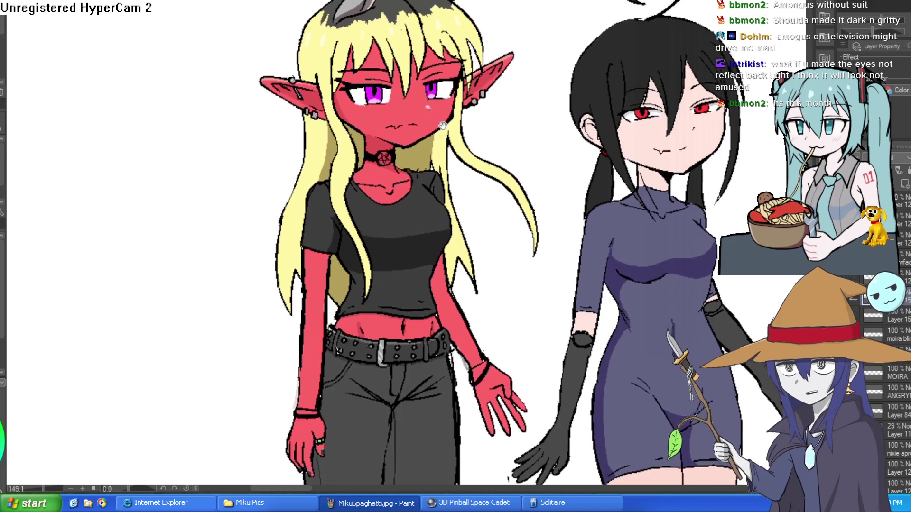
{"action": "scroll", "coordinate": [453, 227], "scroll_direction": "down", "scroll_amount": 5}
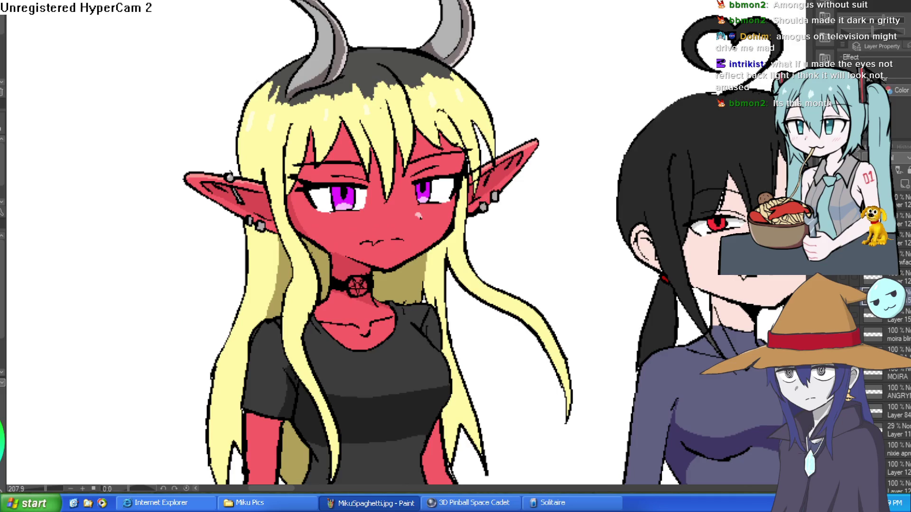
{"action": "scroll", "coordinate": [452, 220], "scroll_direction": "up", "scroll_amount": 4}
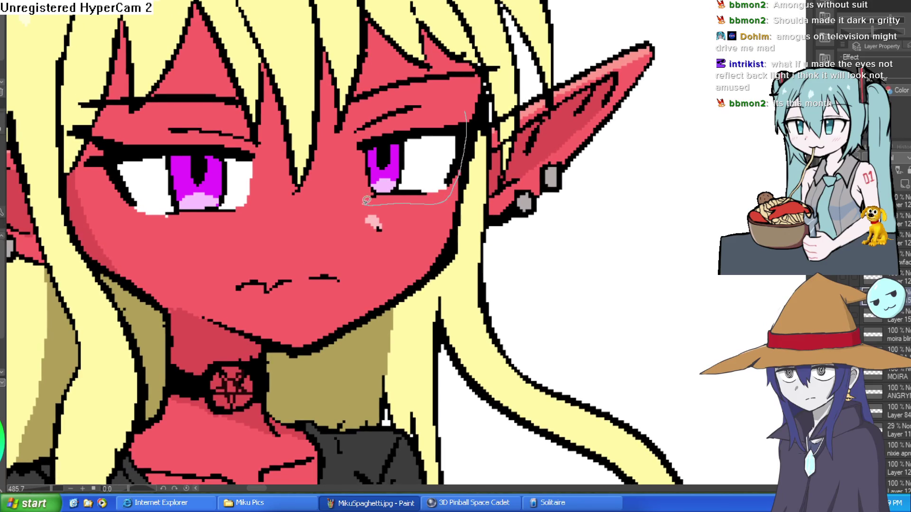
- Lasso Moira's right eye and transform it to sit slightly lower on her face
{"action": "left_click_drag", "start_coordinate": [368, 201], "coordinate": [347, 143]}
{"action": "left_click_drag", "start_coordinate": [403, 94], "coordinate": [462, 110]}
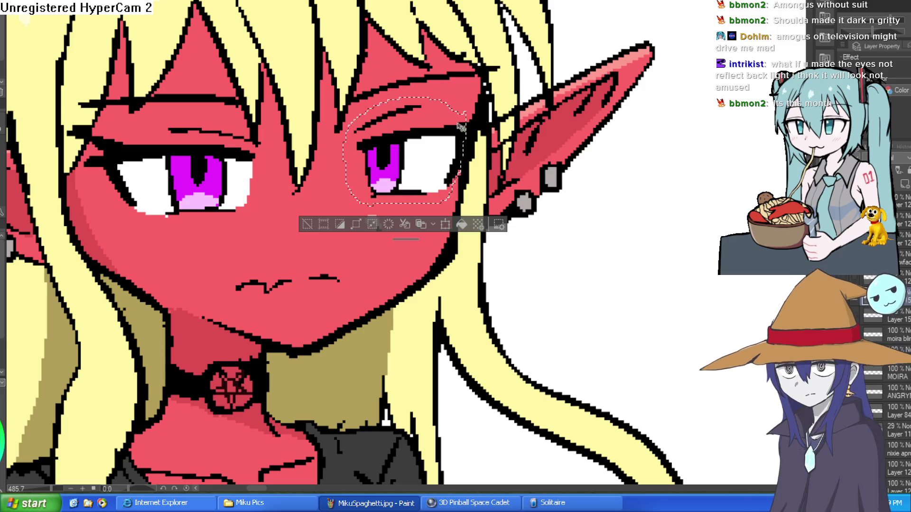
{"action": "key", "text": "ctrl+t"}
{"action": "left_click_drag", "start_coordinate": [448, 175], "coordinate": [449, 173]}
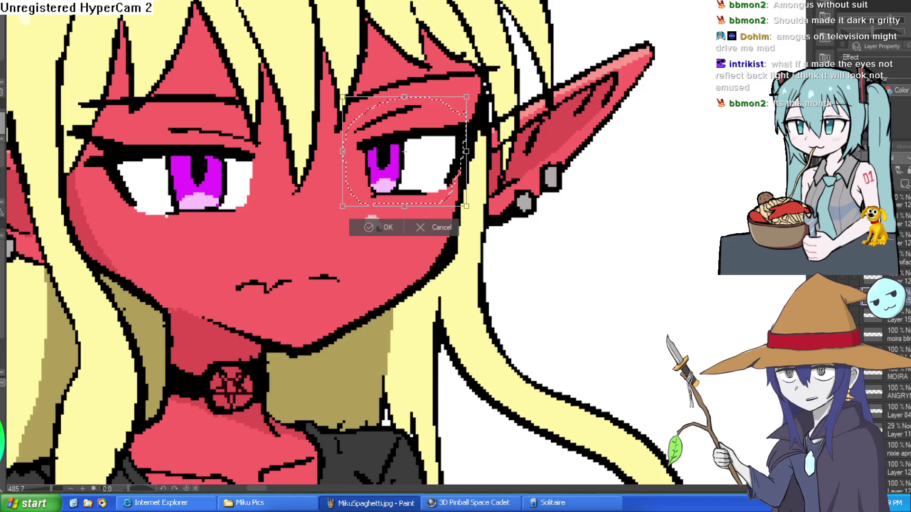
{"action": "left_click", "coordinate": [378, 228]}
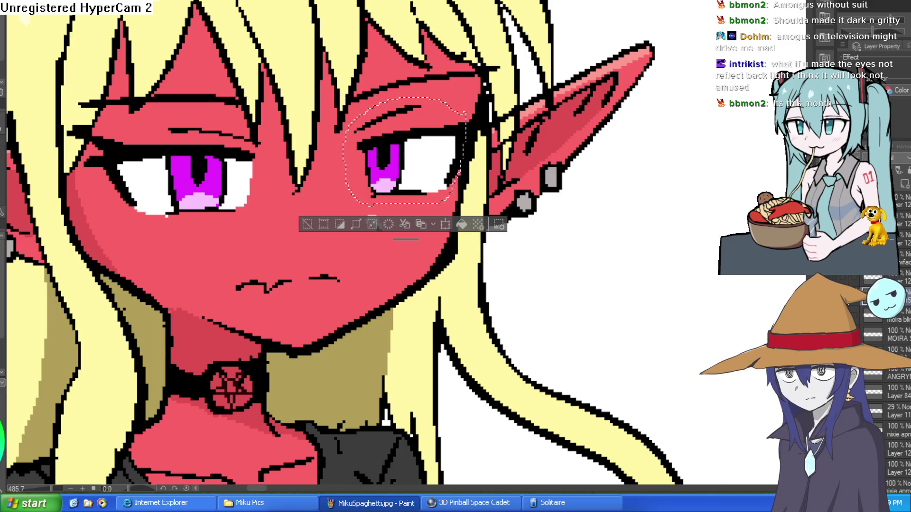
{"action": "key", "text": "ctrl+t"}
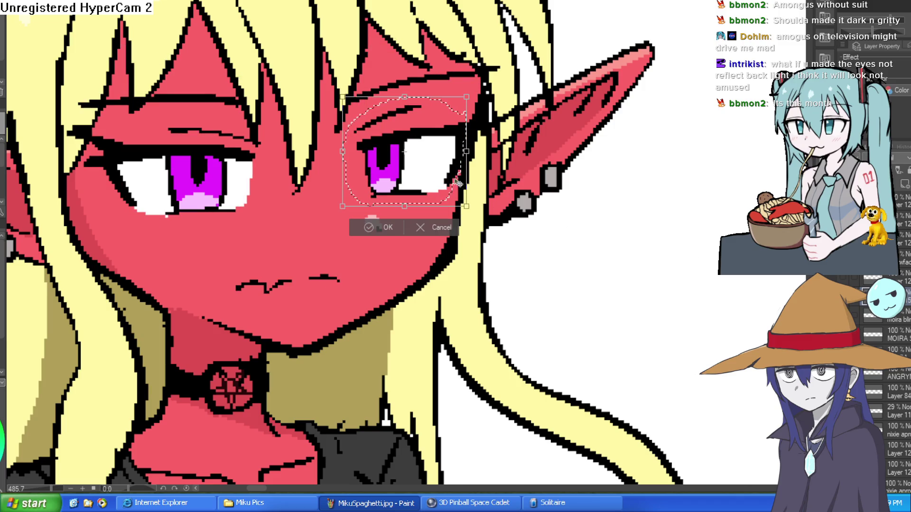
{"action": "left_click_drag", "start_coordinate": [447, 181], "coordinate": [447, 186]}
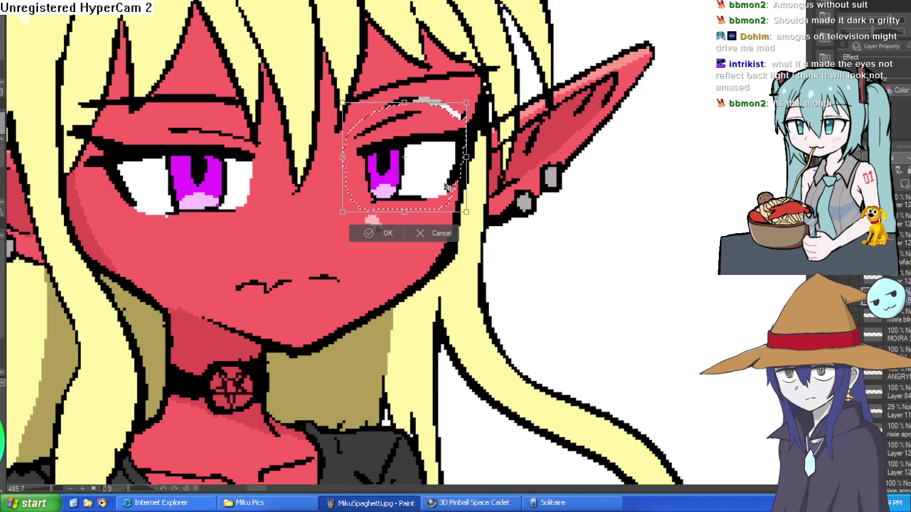
{"action": "left_click", "coordinate": [385, 231]}
{"action": "key", "text": "ctrl+d"}
{"action": "scroll", "coordinate": [398, 199], "scroll_direction": "up", "scroll_amount": 8}
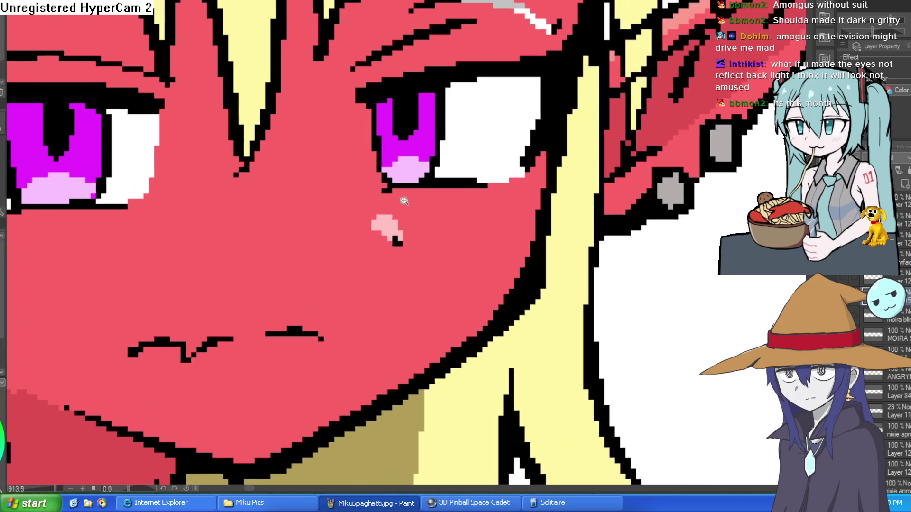
{"action": "scroll", "coordinate": [653, 344], "scroll_direction": "down", "scroll_amount": 7}
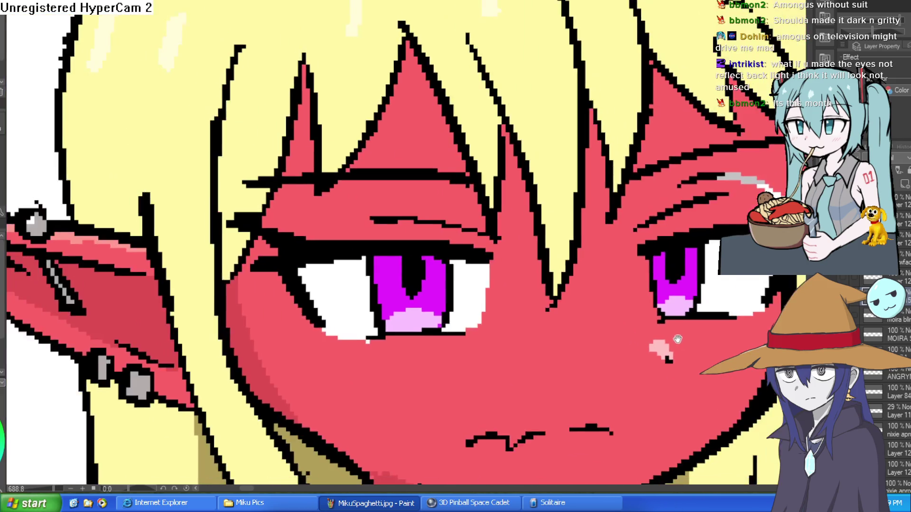
{"action": "scroll", "coordinate": [526, 172], "scroll_direction": "up", "scroll_amount": 1}
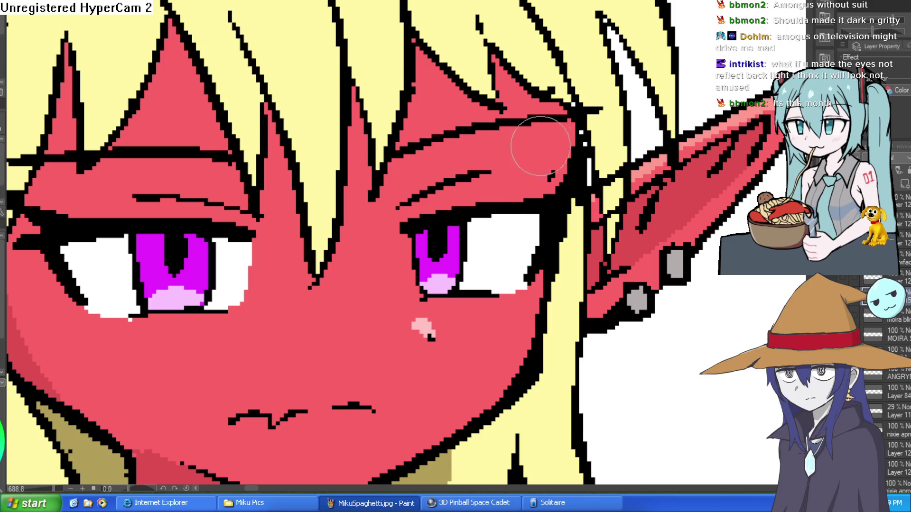
{"action": "scroll", "coordinate": [579, 234], "scroll_direction": "down", "scroll_amount": 8}
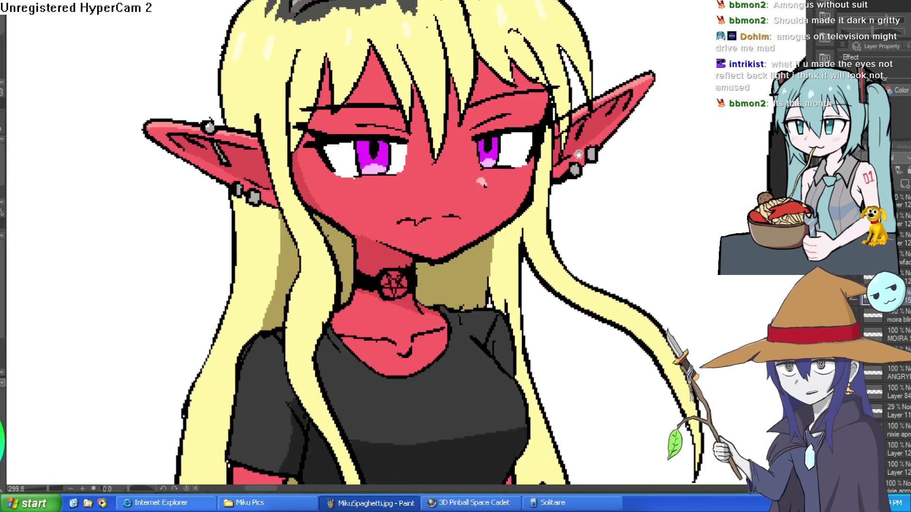
{"action": "mouse_move", "coordinate": [620, 197]}
{"action": "left_mouse_down"}
{"action": "mouse_move", "coordinate": [590, 167]}
{"action": "mouse_move", "coordinate": [576, 188]}
{"action": "mouse_move", "coordinate": [541, 190]}
{"action": "mouse_move", "coordinate": [508, 237]}
{"action": "mouse_move", "coordinate": [514, 258]}
{"action": "left_mouse_up"}
{"action": "scroll", "coordinate": [504, 194], "scroll_direction": "up", "scroll_amount": 5}
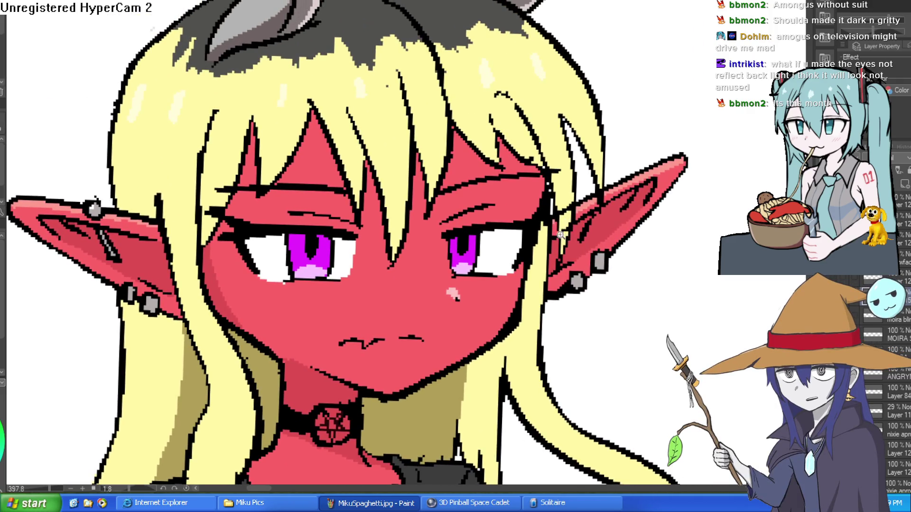
{"action": "scroll", "coordinate": [563, 236], "scroll_direction": "down", "scroll_amount": 5}
{"action": "scroll", "coordinate": [540, 244], "scroll_direction": "up", "scroll_amount": 6}
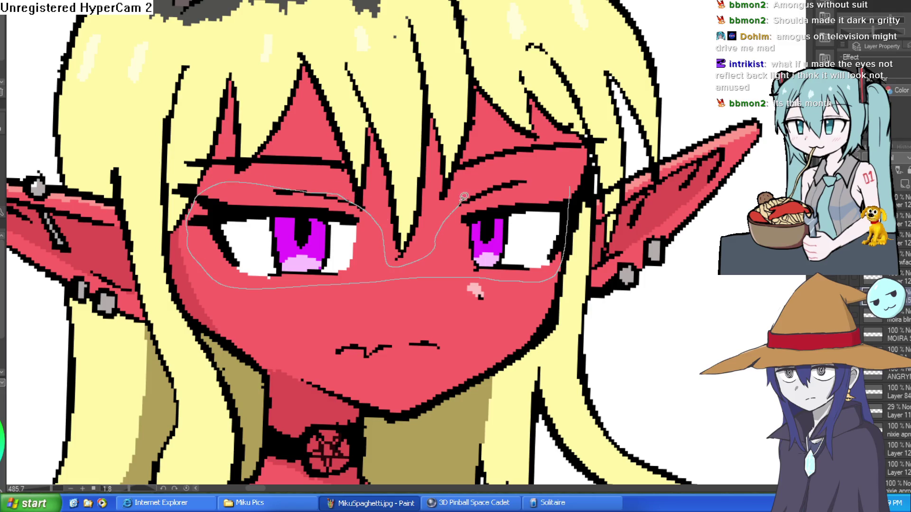
- Rotate both of Moira's eyes slightly clockwise with a transform, then deselect
{"action": "left_click_drag", "start_coordinate": [569, 184], "coordinate": [549, 240]}
{"action": "key", "text": "ctrl+t"}
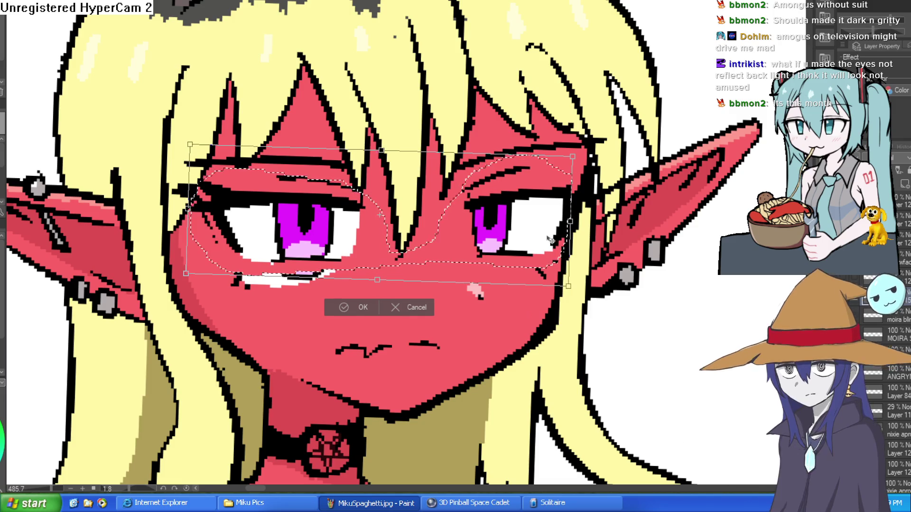
{"action": "left_click", "coordinate": [357, 308]}
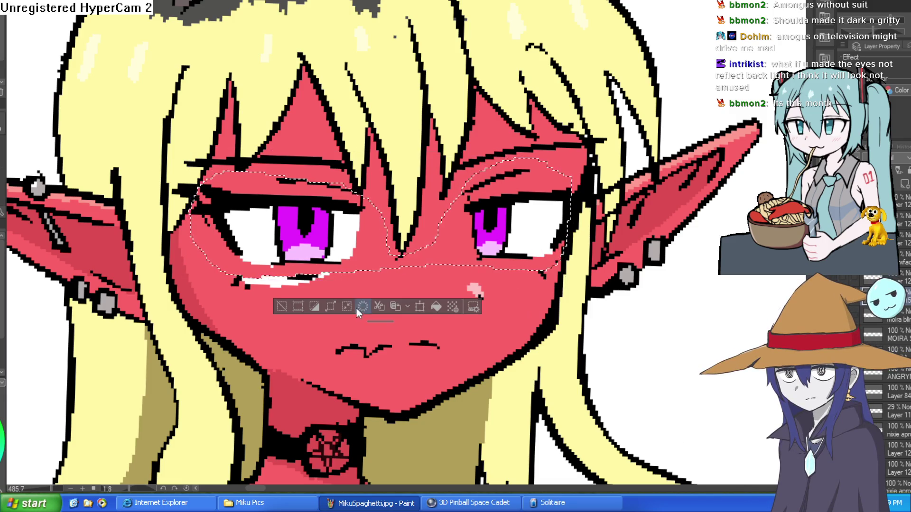
{"action": "left_click", "coordinate": [288, 307]}
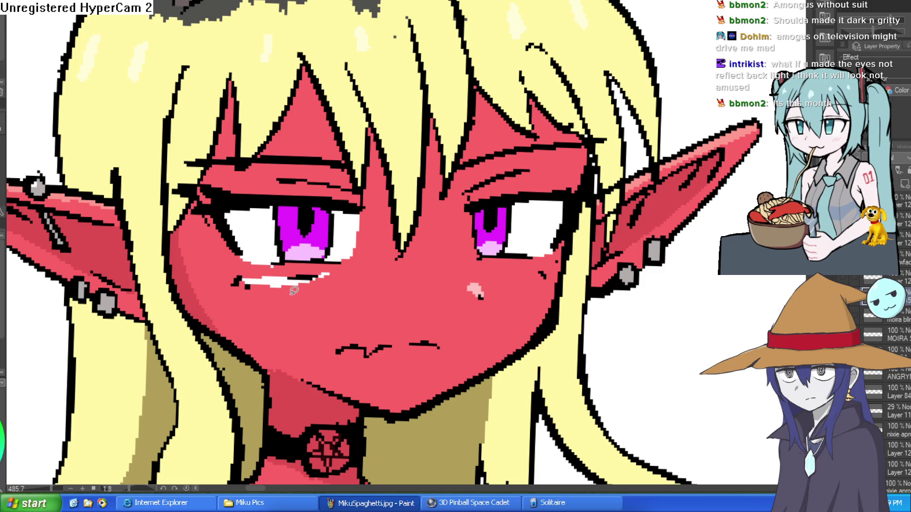
- Tilt the view and brush red skin colour over the white streaks under her eye
{"action": "left_click_drag", "start_coordinate": [608, 178], "coordinate": [411, 287]}
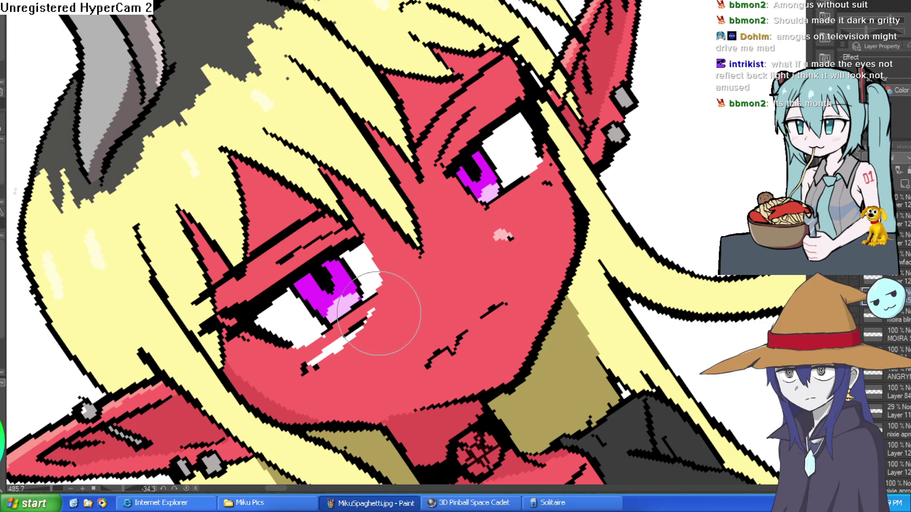
{"action": "mouse_move", "coordinate": [377, 315]}
{"action": "left_mouse_down"}
{"action": "mouse_move", "coordinate": [295, 376]}
{"action": "mouse_move", "coordinate": [535, 351]}
{"action": "left_mouse_up"}
{"action": "scroll", "coordinate": [296, 376], "scroll_direction": "down", "scroll_amount": 5}
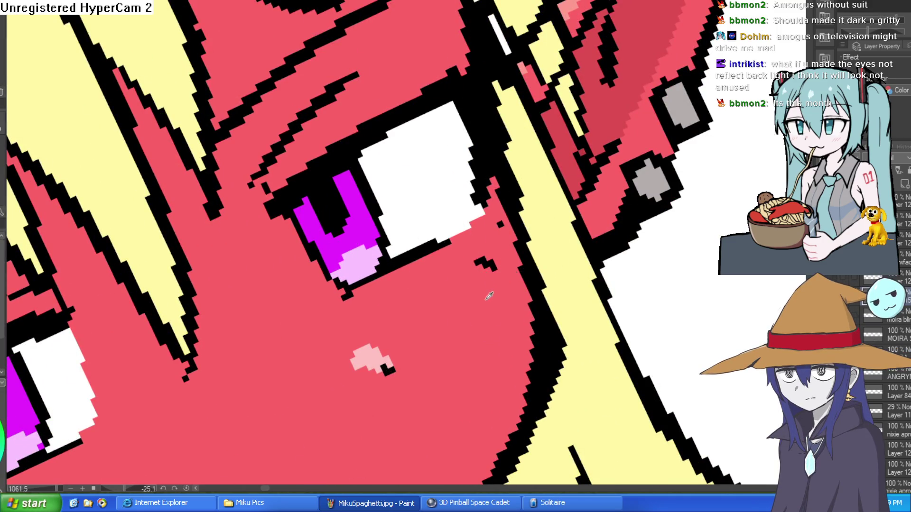
{"action": "scroll", "coordinate": [560, 231], "scroll_direction": "down", "scroll_amount": 5}
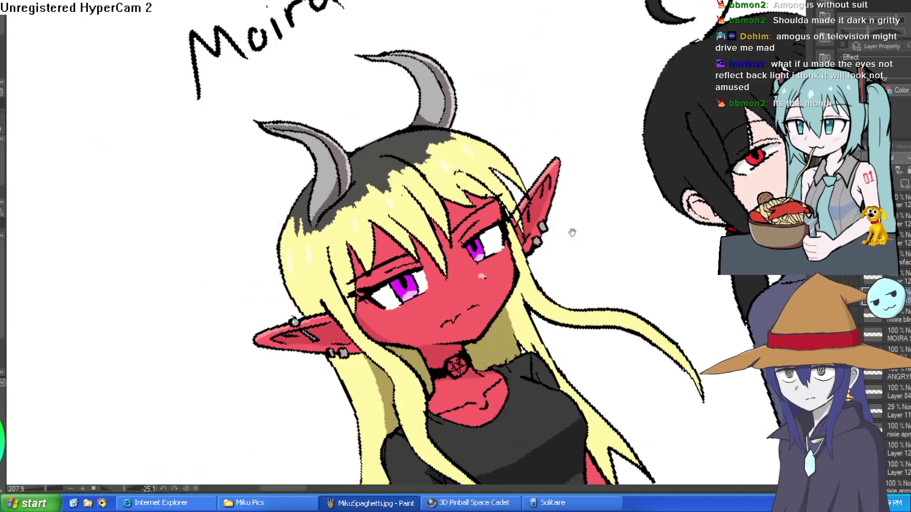
{"action": "left_click_drag", "start_coordinate": [559, 231], "coordinate": [552, 265]}
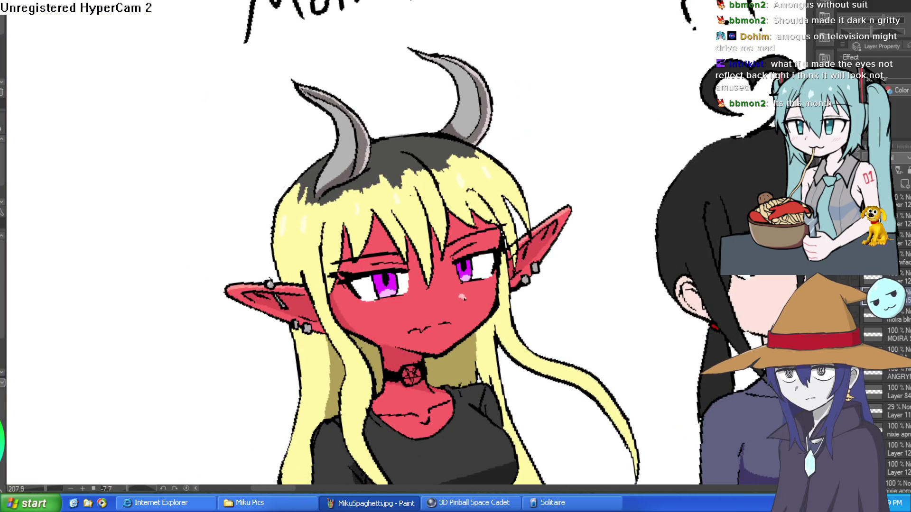
{"action": "scroll", "coordinate": [490, 277], "scroll_direction": "up", "scroll_amount": 4}
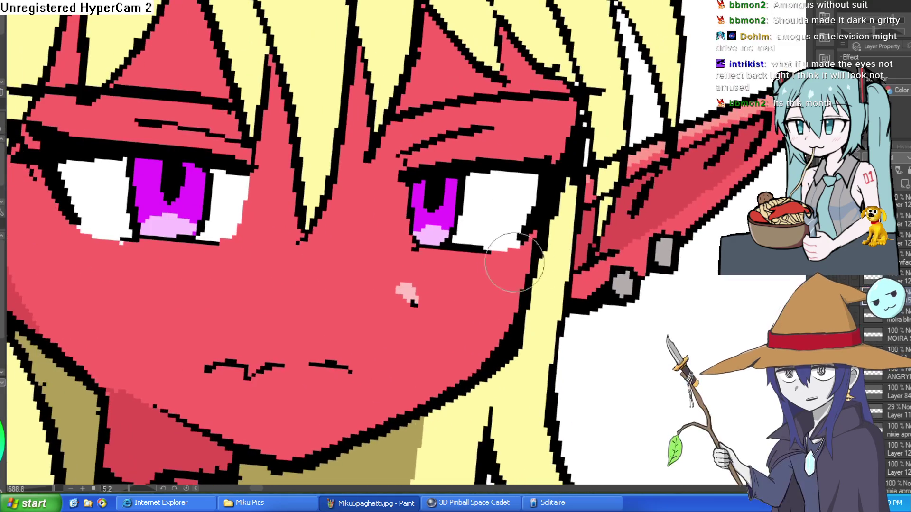
{"action": "scroll", "coordinate": [508, 258], "scroll_direction": "down", "scroll_amount": 2}
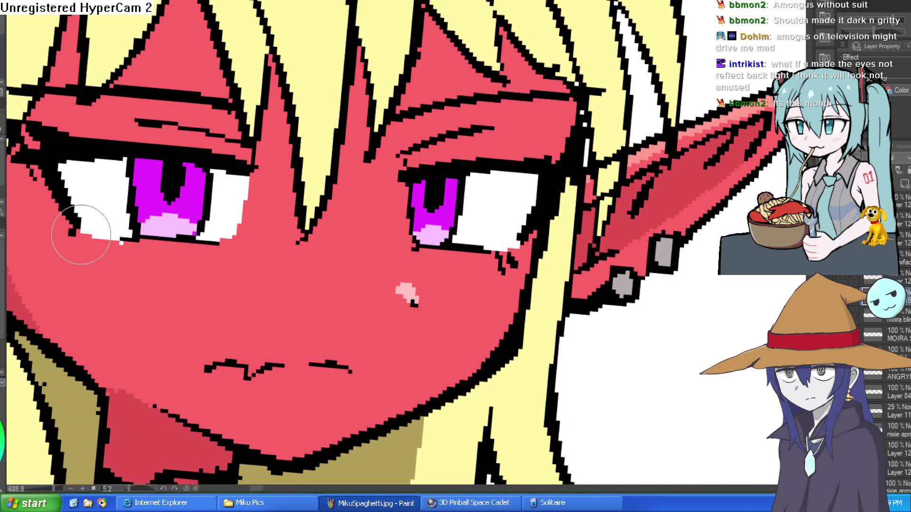
{"action": "scroll", "coordinate": [388, 254], "scroll_direction": "down", "scroll_amount": 3}
{"action": "scroll", "coordinate": [388, 254], "scroll_direction": "down", "scroll_amount": 1}
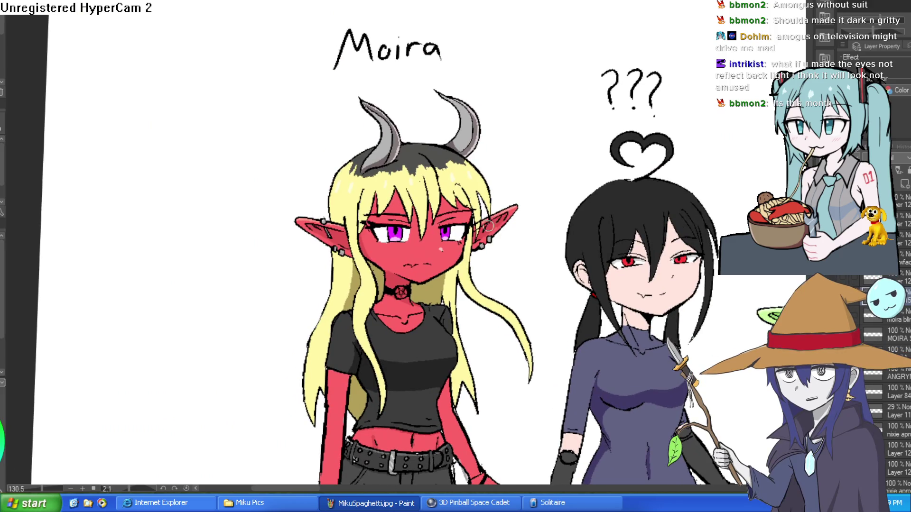
{"action": "scroll", "coordinate": [461, 231], "scroll_direction": "up", "scroll_amount": 7}
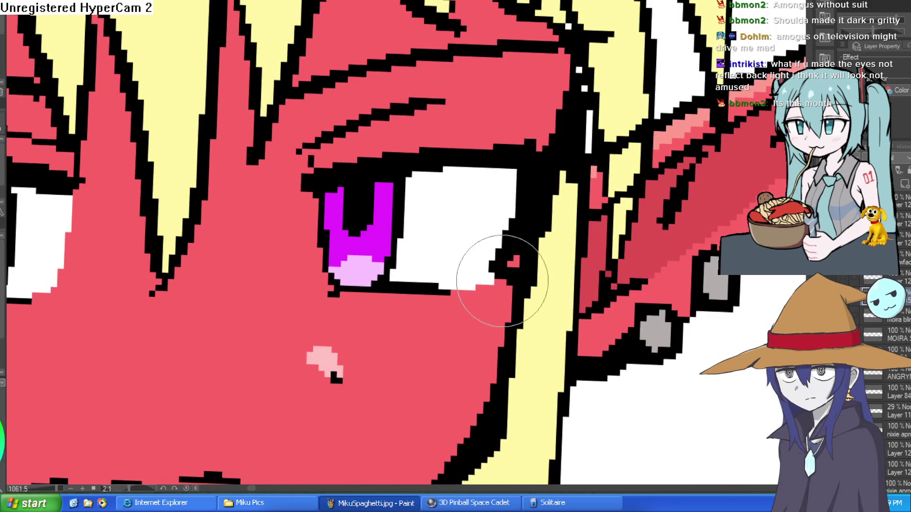
{"action": "scroll", "coordinate": [470, 303], "scroll_direction": "down", "scroll_amount": 3}
{"action": "scroll", "coordinate": [413, 222], "scroll_direction": "up", "scroll_amount": 1}
{"action": "scroll", "coordinate": [407, 209], "scroll_direction": "down", "scroll_amount": 5}
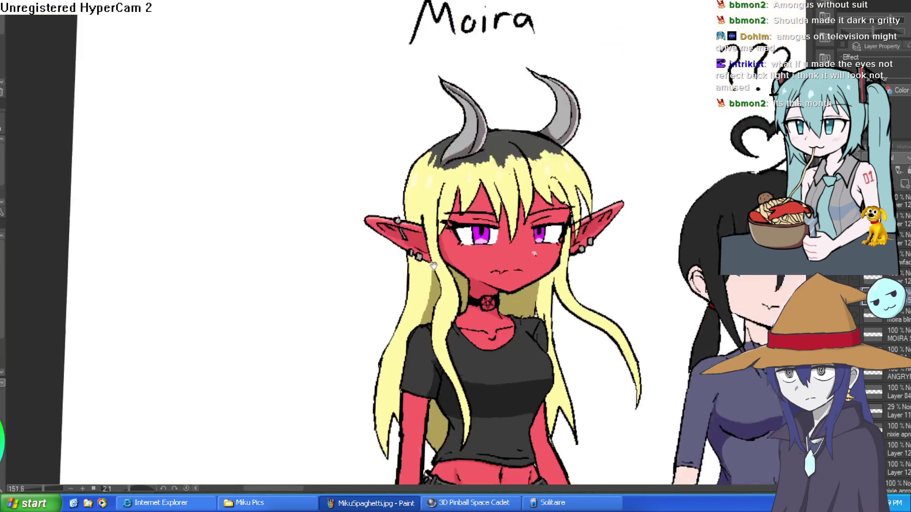
{"action": "scroll", "coordinate": [538, 214], "scroll_direction": "up", "scroll_amount": 6}
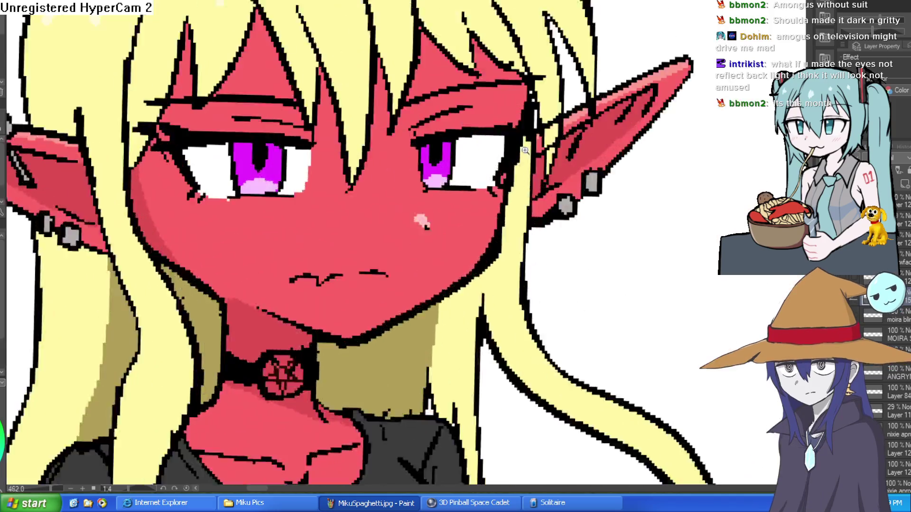
{"action": "scroll", "coordinate": [208, 138], "scroll_direction": "down", "scroll_amount": 3}
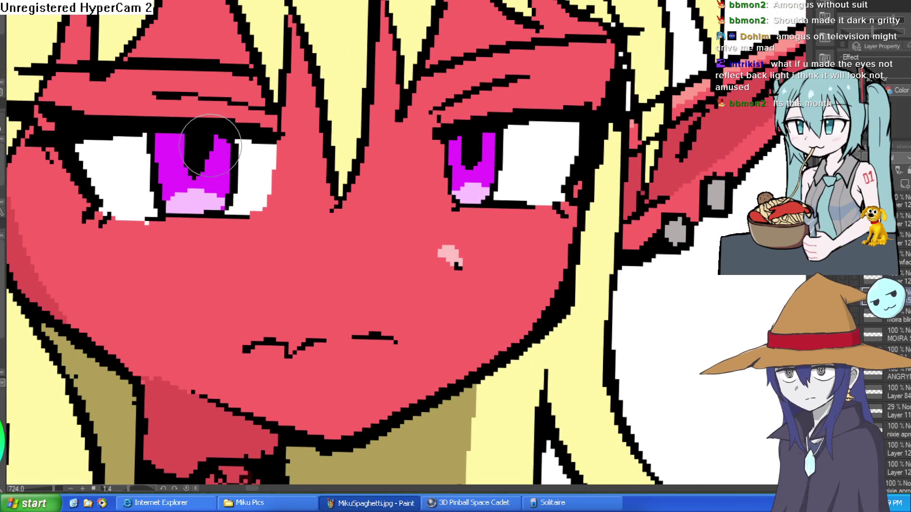
{"action": "scroll", "coordinate": [385, 212], "scroll_direction": "down", "scroll_amount": 1}
{"action": "left_click_drag", "start_coordinate": [385, 213], "coordinate": [526, 261]}
{"action": "scroll", "coordinate": [526, 262], "scroll_direction": "down", "scroll_amount": 5}
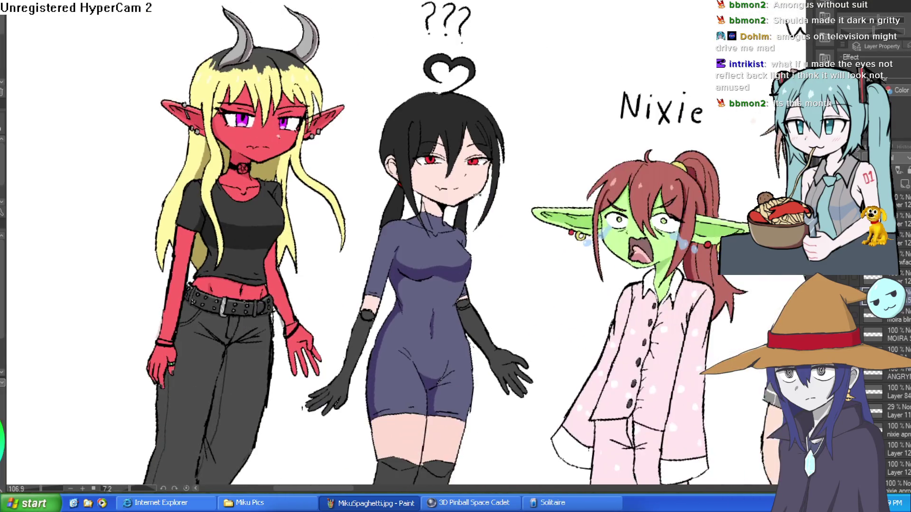
{"action": "mouse_move", "coordinate": [703, 188]}
{"action": "left_mouse_down"}
{"action": "mouse_move", "coordinate": [675, 124]}
{"action": "mouse_move", "coordinate": [683, 104]}
{"action": "mouse_move", "coordinate": [654, 151]}
{"action": "left_mouse_up"}
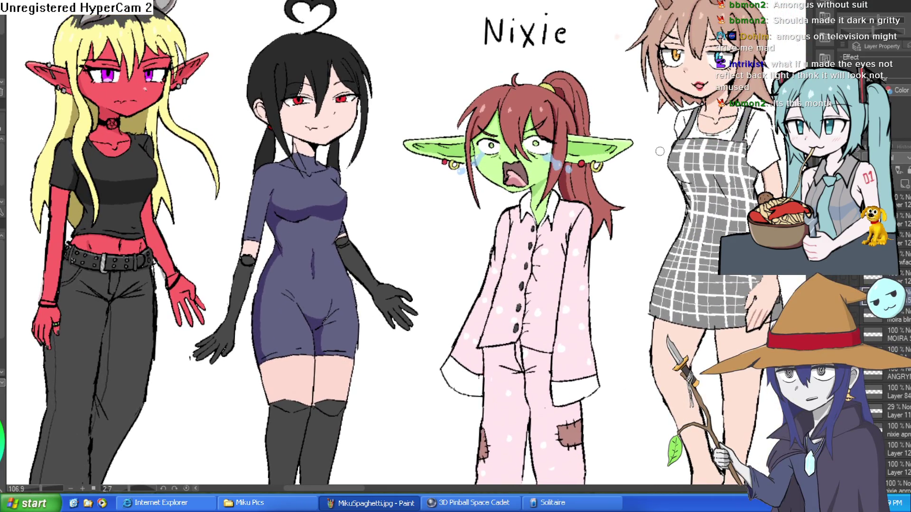
{"action": "scroll", "coordinate": [331, 179], "scroll_direction": "down", "scroll_amount": 3}
{"action": "scroll", "coordinate": [379, 208], "scroll_direction": "up", "scroll_amount": 8}
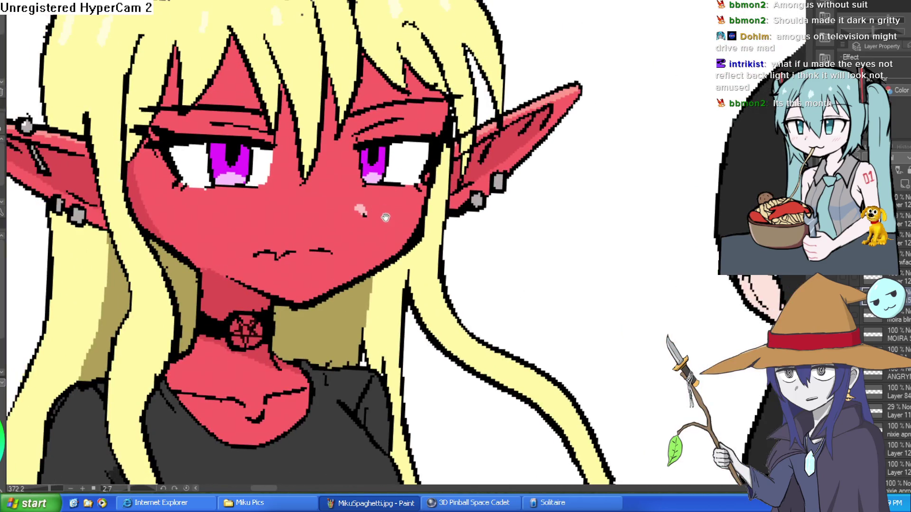
{"action": "left_click_drag", "start_coordinate": [385, 217], "coordinate": [390, 307]}
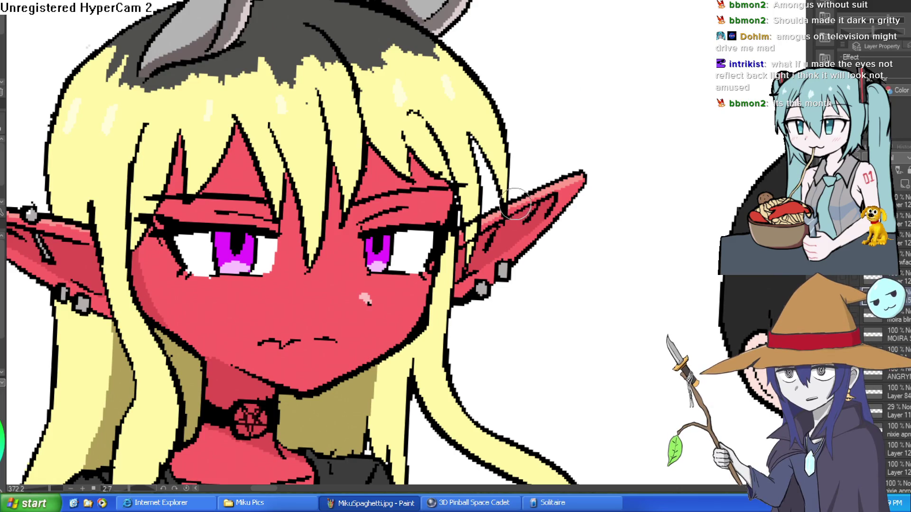
{"action": "scroll", "coordinate": [521, 253], "scroll_direction": "down", "scroll_amount": 3}
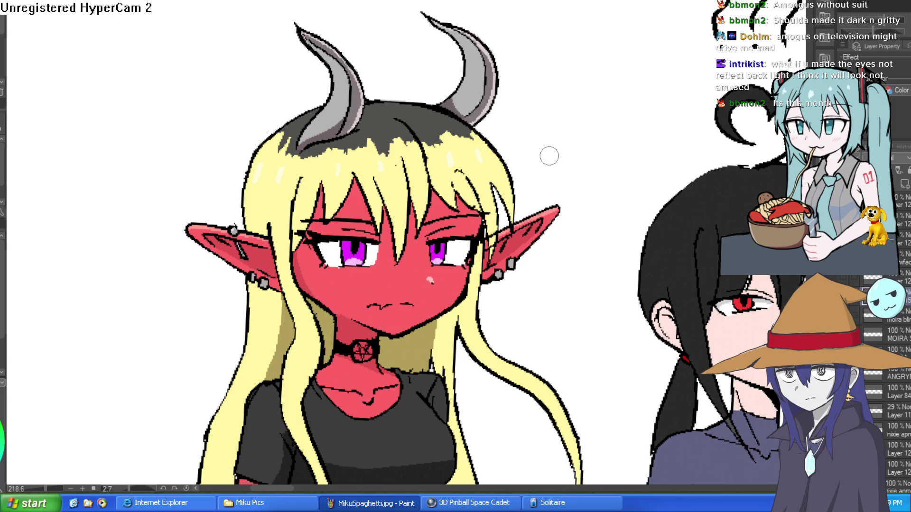
{"action": "left_click_drag", "start_coordinate": [625, 349], "coordinate": [388, 147]}
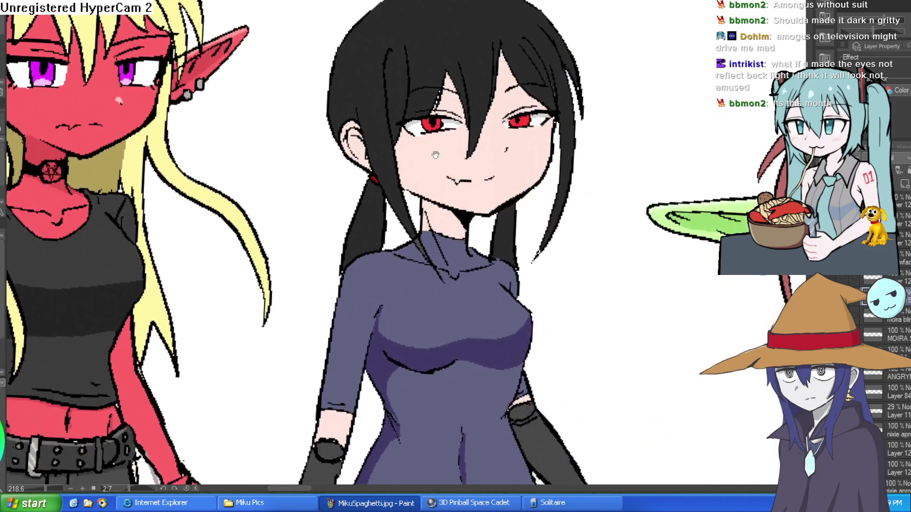
{"action": "left_click_drag", "start_coordinate": [729, 284], "coordinate": [303, 180]}
{"action": "left_click_drag", "start_coordinate": [693, 235], "coordinate": [633, 233]}
{"action": "scroll", "coordinate": [896, 380], "scroll_direction": "down", "scroll_amount": 3}
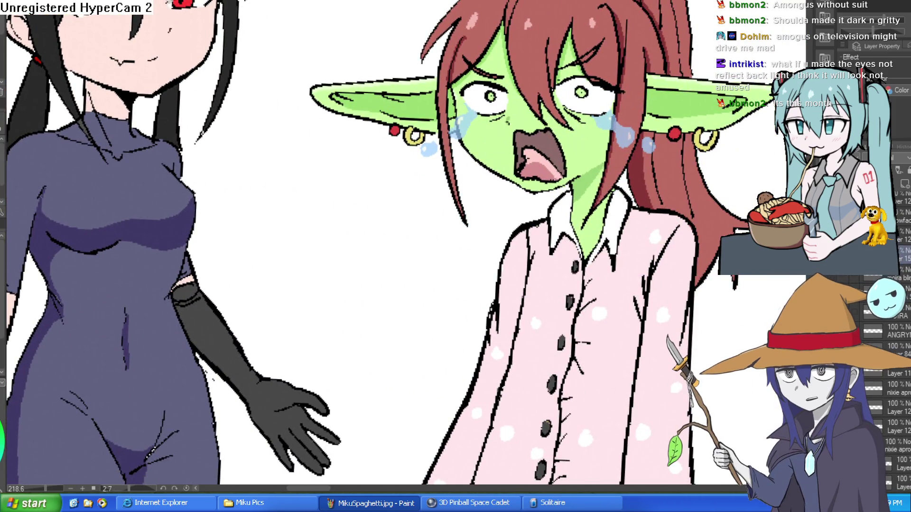
{"action": "scroll", "coordinate": [896, 379], "scroll_direction": "down", "scroll_amount": 5}
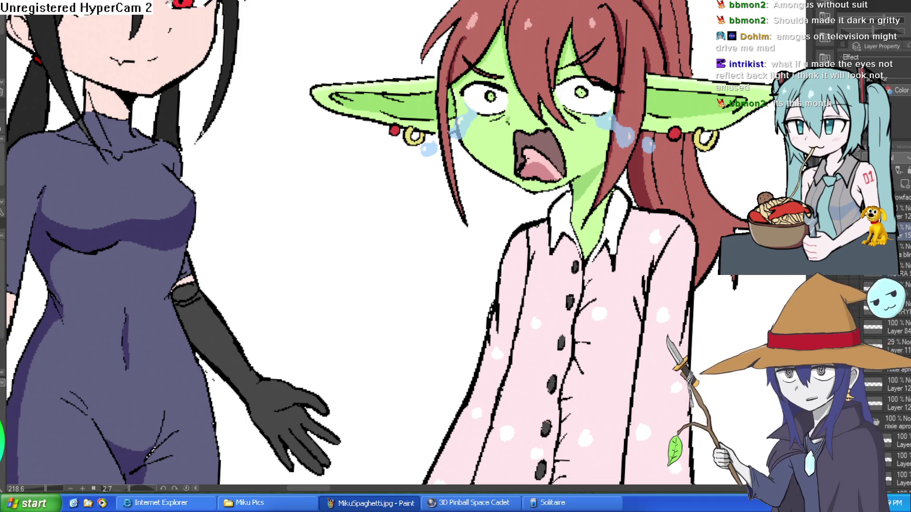
{"action": "scroll", "coordinate": [897, 379], "scroll_direction": "up", "scroll_amount": 3}
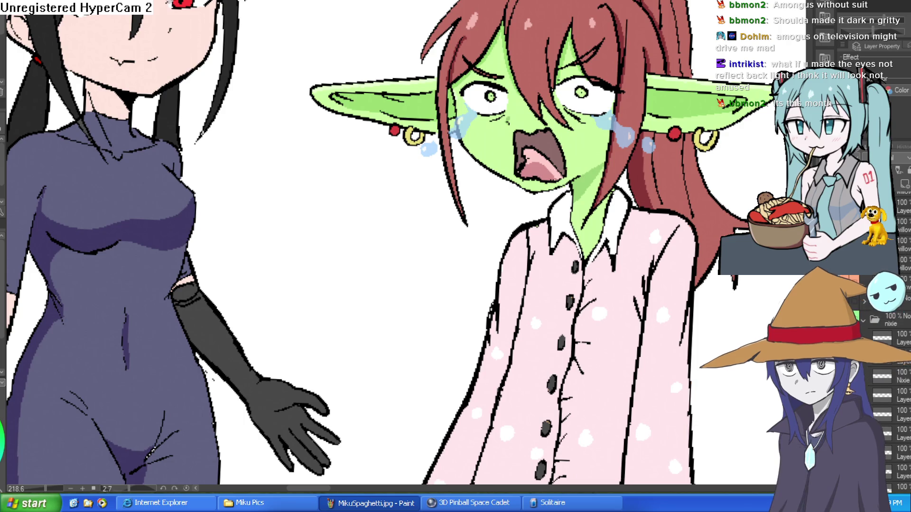
{"action": "scroll", "coordinate": [897, 380], "scroll_direction": "down", "scroll_amount": 5}
{"action": "left_click", "coordinate": [864, 408]}
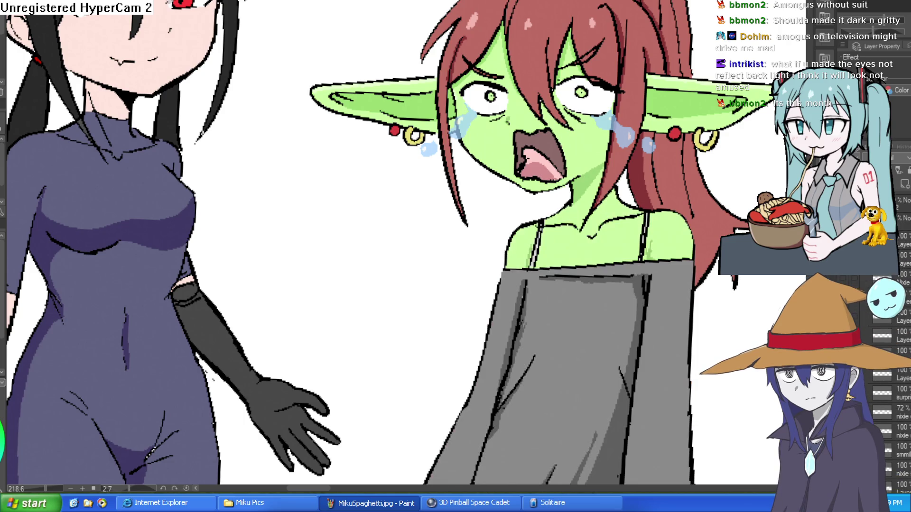
{"action": "left_click", "coordinate": [864, 408]}
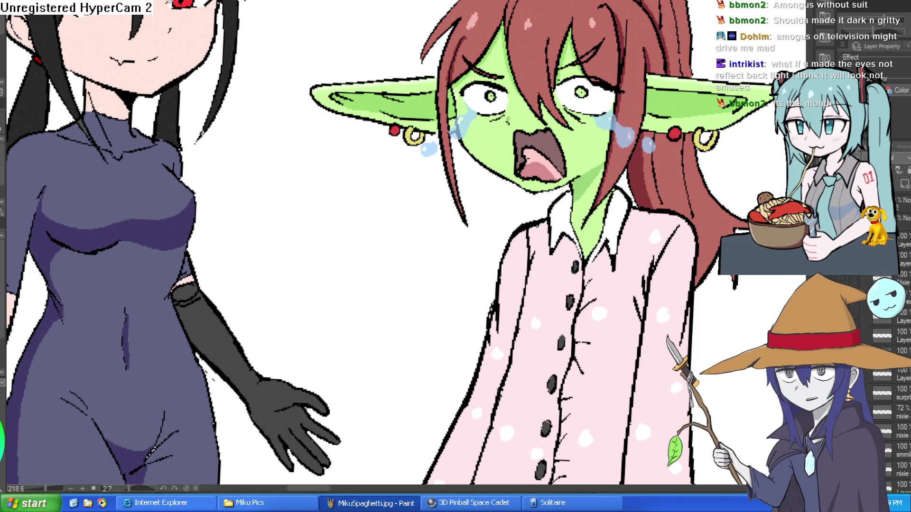
{"action": "scroll", "coordinate": [896, 356], "scroll_direction": "down", "scroll_amount": 5}
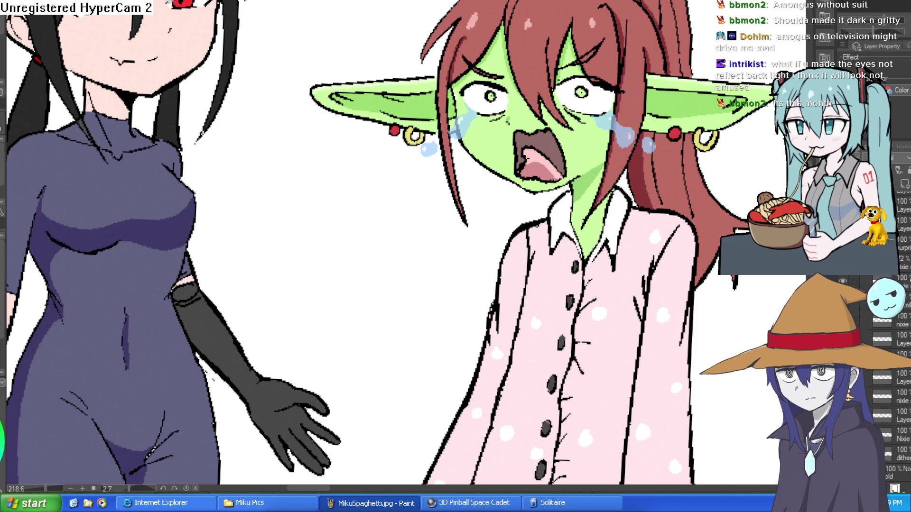
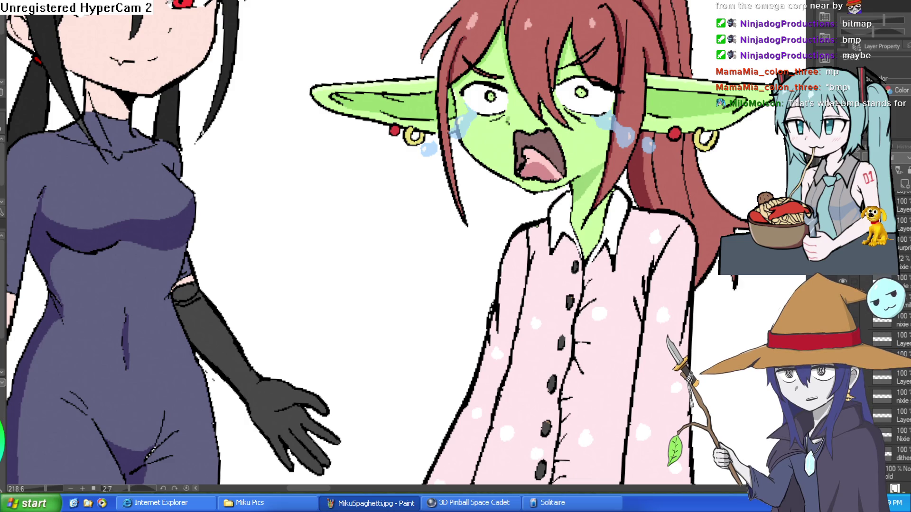
- Select the face layers, undo the accidental layer move, and switch to the calm pouting face
{"action": "left_click", "coordinate": [883, 339]}
{"action": "left_click", "coordinate": [883, 416]}
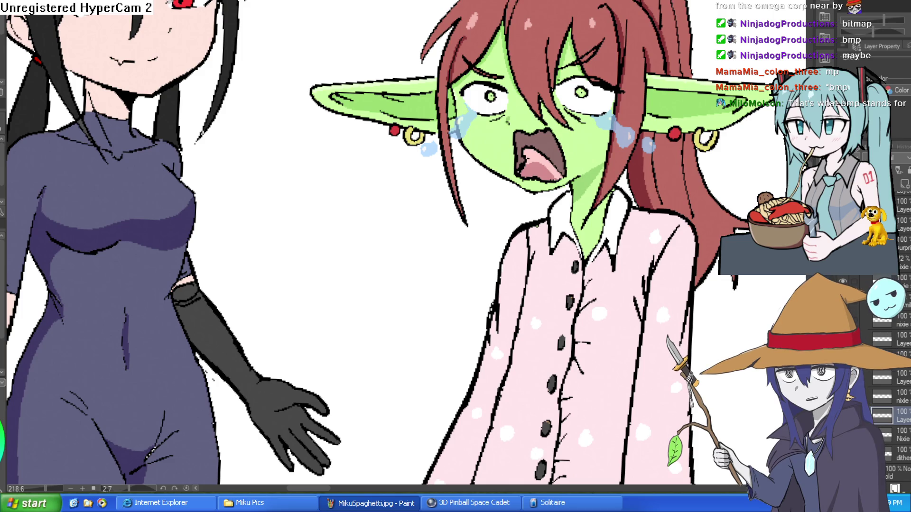
{"action": "left_click_drag", "start_coordinate": [883, 415], "coordinate": [883, 332]}
{"action": "key", "text": "ctrl+z"}
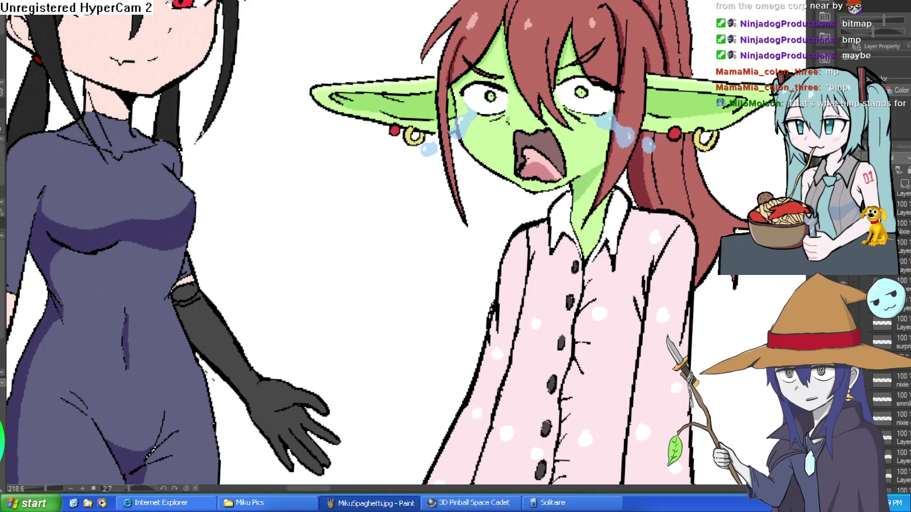
{"action": "key", "text": "ctrl+z"}
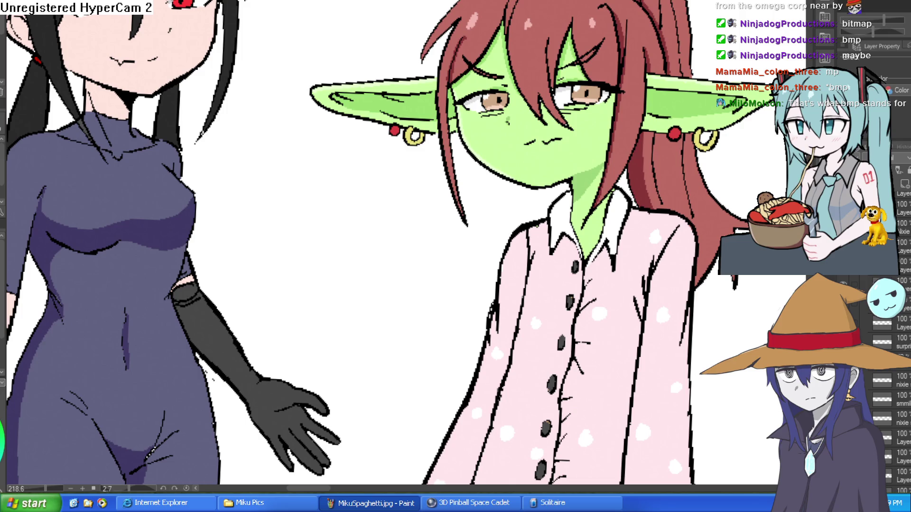
{"action": "scroll", "coordinate": [892, 332], "scroll_direction": "down", "scroll_amount": 3}
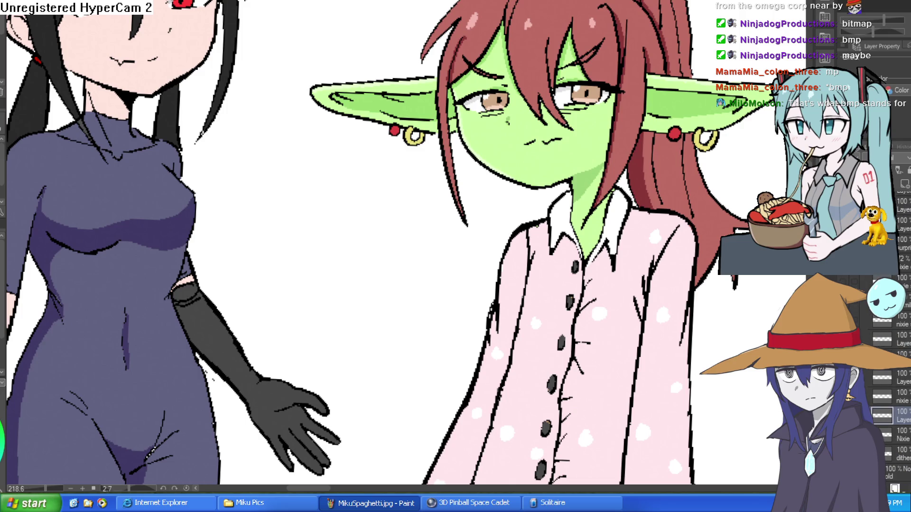
- Zoom the canvas in to about 700% on the goblin girl's face
{"action": "scroll", "coordinate": [907, 340], "scroll_direction": "up", "scroll_amount": 3}
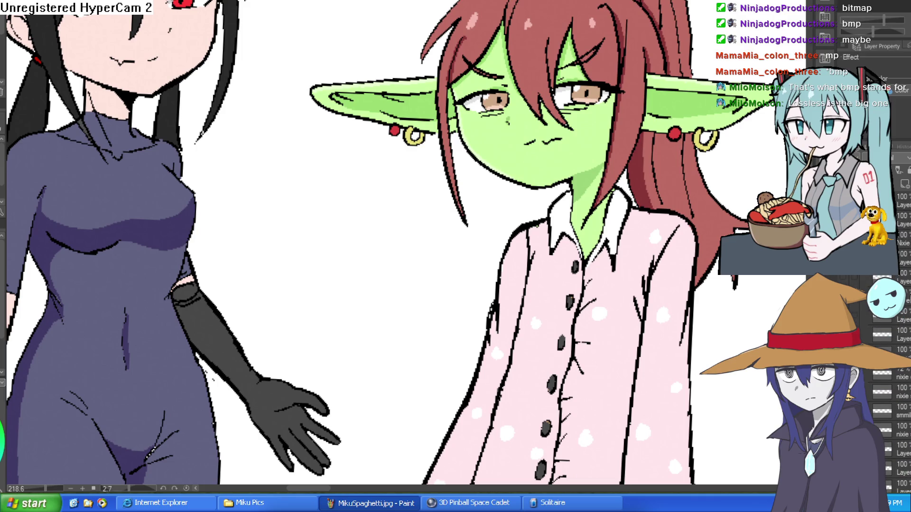
{"action": "scroll", "coordinate": [902, 380], "scroll_direction": "up", "scroll_amount": 1}
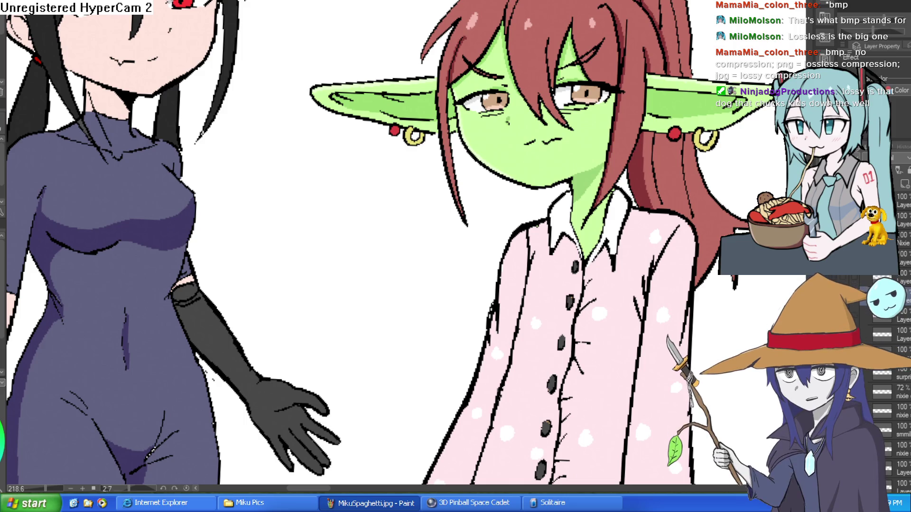
{"action": "scroll", "coordinate": [470, 402], "scroll_direction": "down", "scroll_amount": 2}
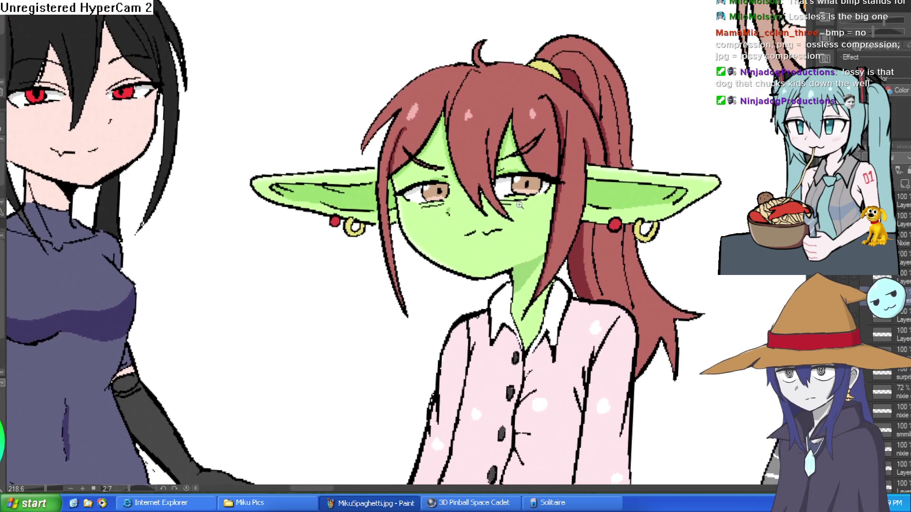
{"action": "scroll", "coordinate": [553, 238], "scroll_direction": "up", "scroll_amount": 5}
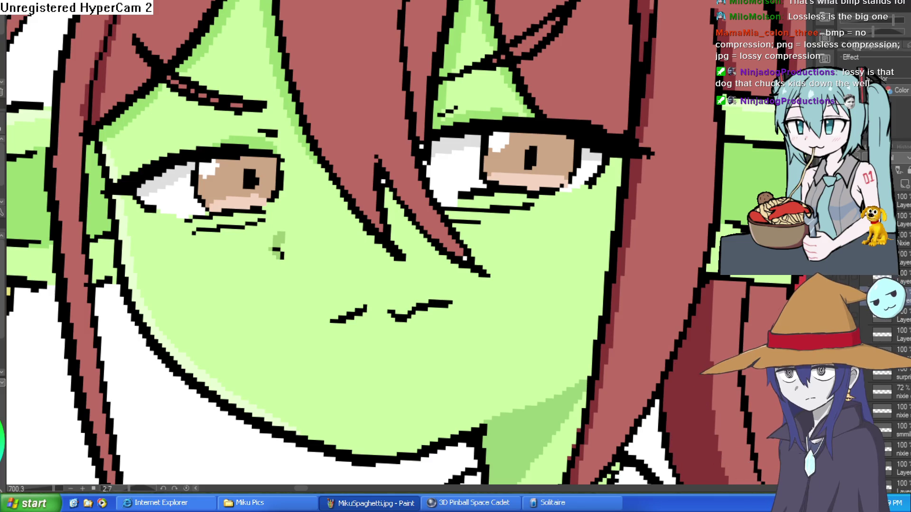
- Undo the right-eye strokes, paint out the black mouth in skin green, and sketch a pale-green mouth
{"action": "left_click_drag", "start_coordinate": [618, 280], "coordinate": [611, 275]}
{"action": "scroll", "coordinate": [610, 184], "scroll_direction": "down", "scroll_amount": 8}
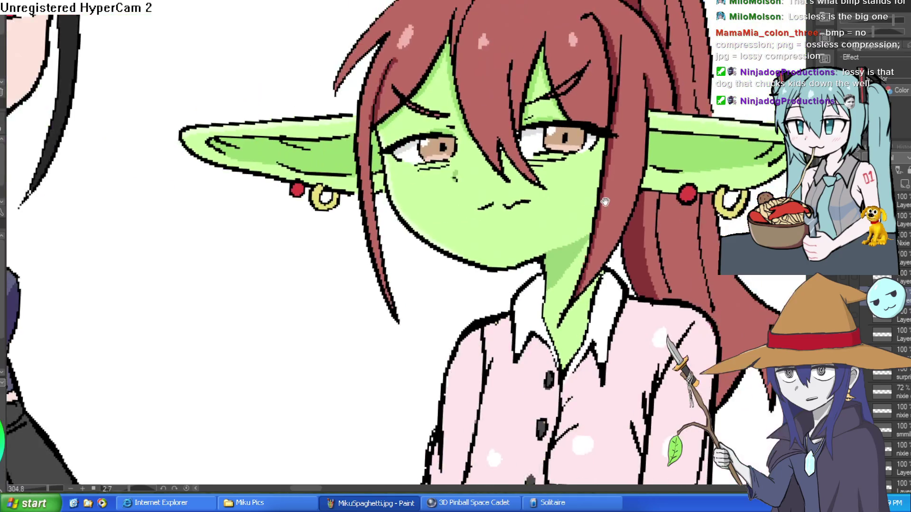
{"action": "scroll", "coordinate": [595, 222], "scroll_direction": "up", "scroll_amount": 2}
{"action": "scroll", "coordinate": [595, 222], "scroll_direction": "up", "scroll_amount": 6}
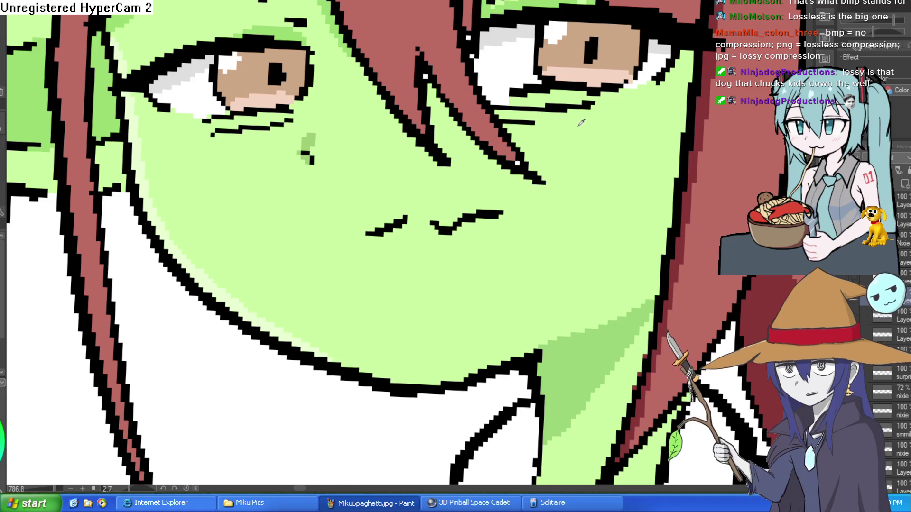
{"action": "mouse_move", "coordinate": [576, 124]}
{"action": "left_mouse_down"}
{"action": "mouse_move", "coordinate": [521, 195]}
{"action": "mouse_move", "coordinate": [478, 177]}
{"action": "mouse_move", "coordinate": [452, 185]}
{"action": "mouse_move", "coordinate": [477, 192]}
{"action": "mouse_move", "coordinate": [442, 156]}
{"action": "mouse_move", "coordinate": [436, 168]}
{"action": "mouse_move", "coordinate": [443, 102]}
{"action": "mouse_move", "coordinate": [469, 80]}
{"action": "left_mouse_up"}
{"action": "key", "text": "ctrl+z"}
{"action": "key", "text": "ctrl+z"}
{"action": "key", "text": "ctrl+z"}
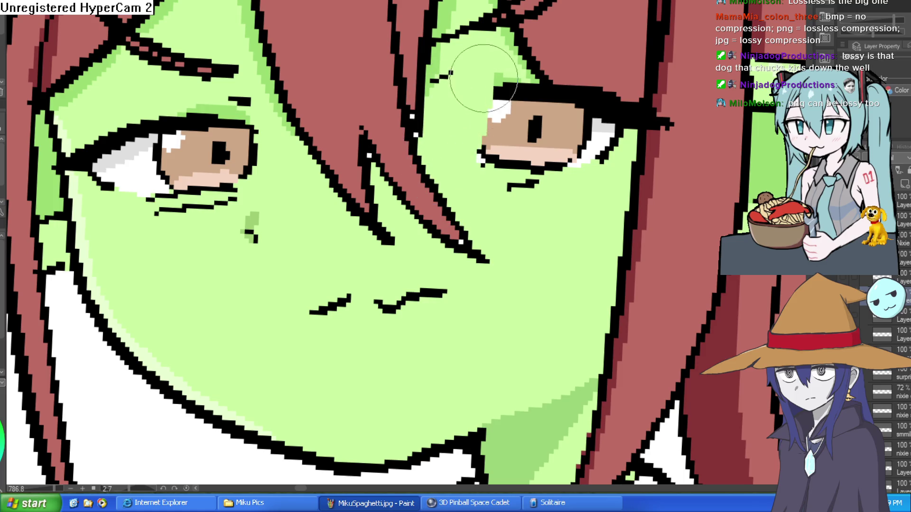
{"action": "key", "text": "ctrl+z"}
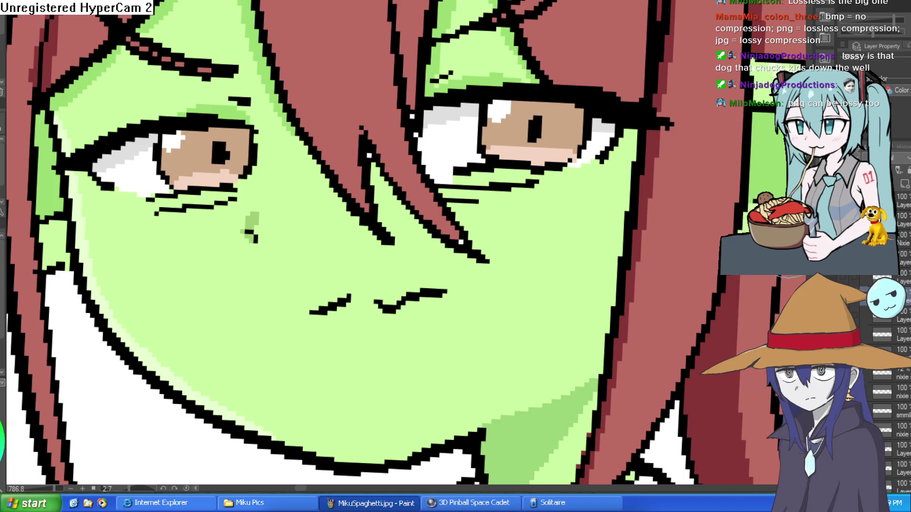
{"action": "mouse_move", "coordinate": [362, 299]}
{"action": "left_mouse_down"}
{"action": "mouse_move", "coordinate": [403, 309]}
{"action": "mouse_move", "coordinate": [346, 291]}
{"action": "mouse_move", "coordinate": [327, 308]}
{"action": "mouse_move", "coordinate": [351, 295]}
{"action": "left_mouse_up"}
{"action": "left_click_drag", "start_coordinate": [374, 301], "coordinate": [447, 290]}
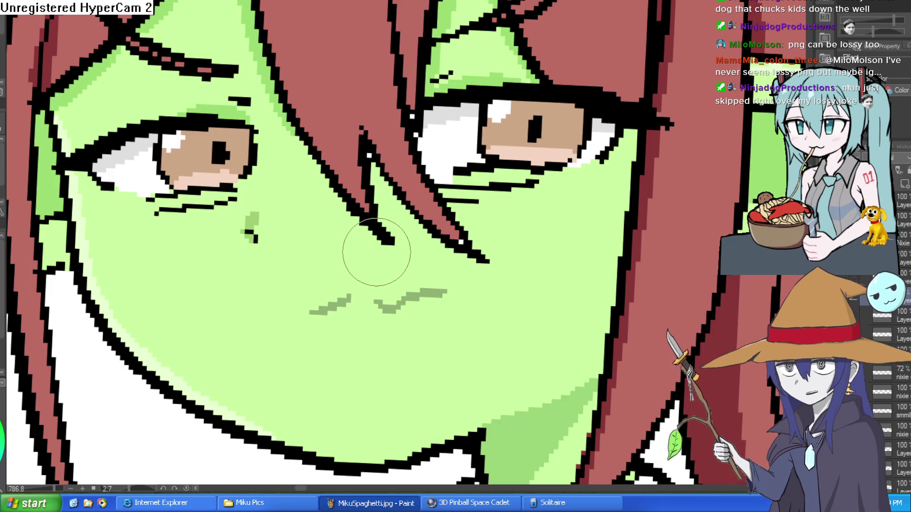
- Trace a dark wavy mouth line over the pale sketch
{"action": "mouse_move", "coordinate": [313, 316]}
{"action": "left_mouse_down"}
{"action": "mouse_move", "coordinate": [351, 298]}
{"action": "mouse_move", "coordinate": [408, 296]}
{"action": "left_mouse_up"}
{"action": "key", "text": "ctrl+z"}
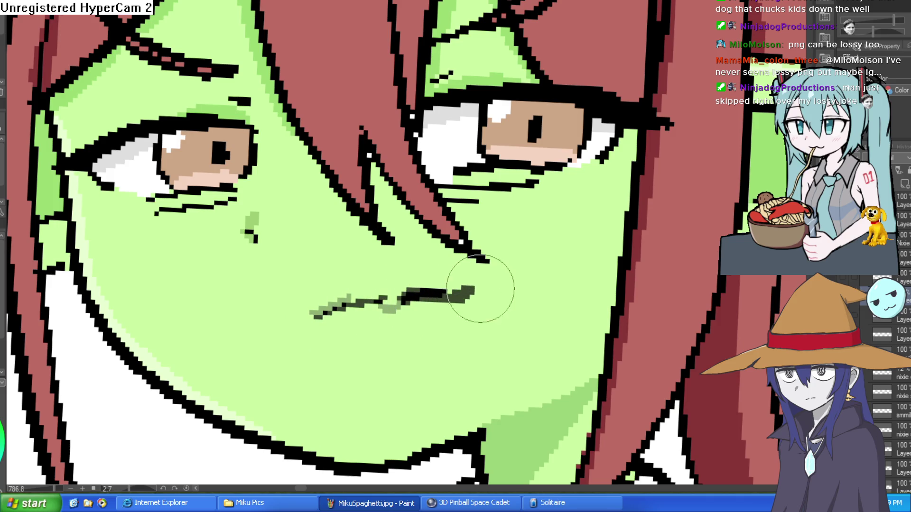
{"action": "key", "text": "ctrl+z"}
{"action": "key", "text": "ctrl+z"}
{"action": "left_click_drag", "start_coordinate": [317, 332], "coordinate": [472, 301]}
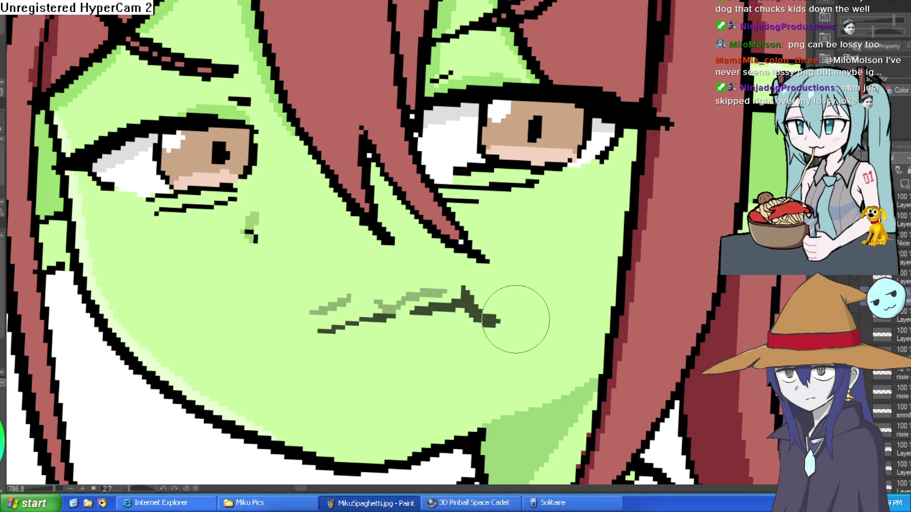
{"action": "key", "text": "ctrl+z"}
{"action": "mouse_move", "coordinate": [412, 312]}
{"action": "left_mouse_down"}
{"action": "mouse_move", "coordinate": [484, 284]}
{"action": "mouse_move", "coordinate": [510, 311]}
{"action": "left_mouse_up"}
{"action": "key", "text": "ctrl+z"}
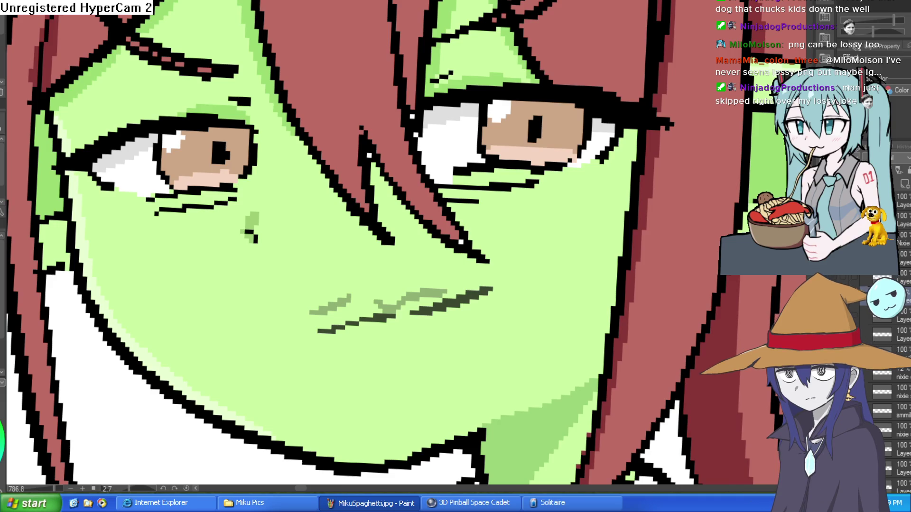
- Add an upturned diagonal flick at the mouth's right corner and hide the sketch layer
{"action": "left_click", "coordinate": [475, 276]}
{"action": "left_click_drag", "start_coordinate": [473, 275], "coordinate": [524, 306]}
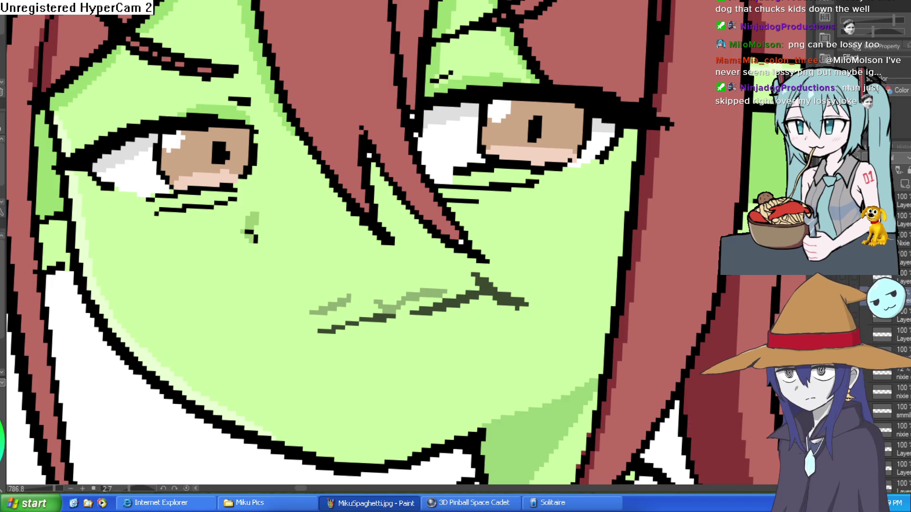
{"action": "left_click", "coordinate": [849, 307]}
- Enlarge the brush, sample black from the mouth line, and draw a zigzag at the mouth corner
{"action": "scroll", "coordinate": [623, 267], "scroll_direction": "down", "scroll_amount": 5}
{"action": "scroll", "coordinate": [469, 264], "scroll_direction": "up", "scroll_amount": 5}
{"action": "left_click_drag", "start_coordinate": [468, 265], "coordinate": [498, 260]}
{"action": "key", "text": "ctrl+z"}
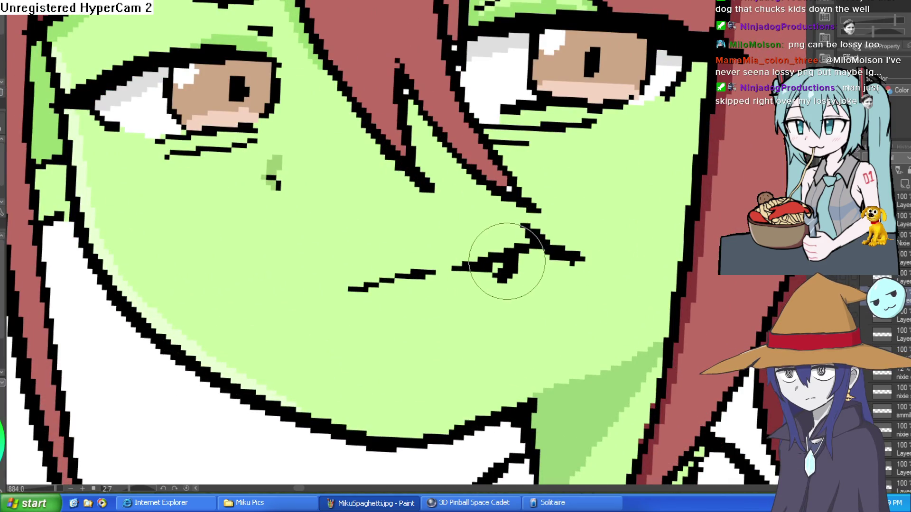
{"action": "key", "text": "bracketright"}
{"action": "left_click", "coordinate": [489, 234], "text": "alt"}
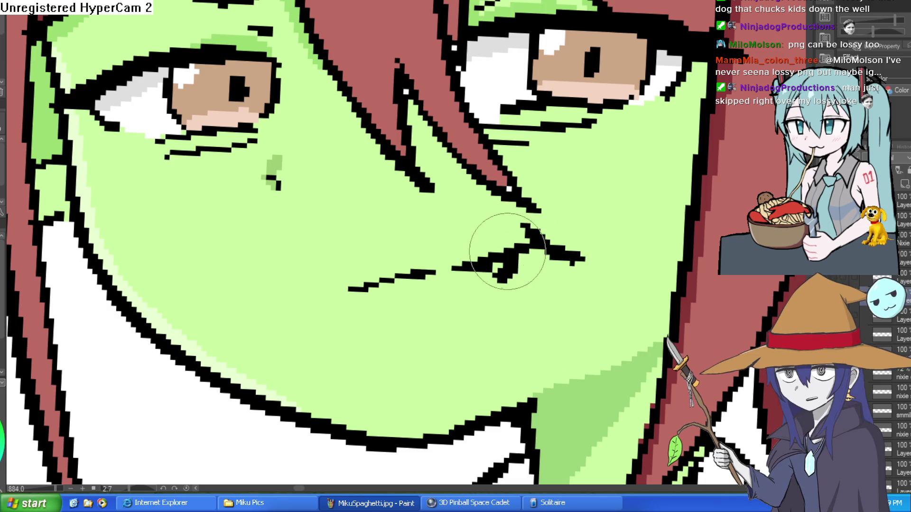
{"action": "left_click_drag", "start_coordinate": [454, 268], "coordinate": [500, 279]}
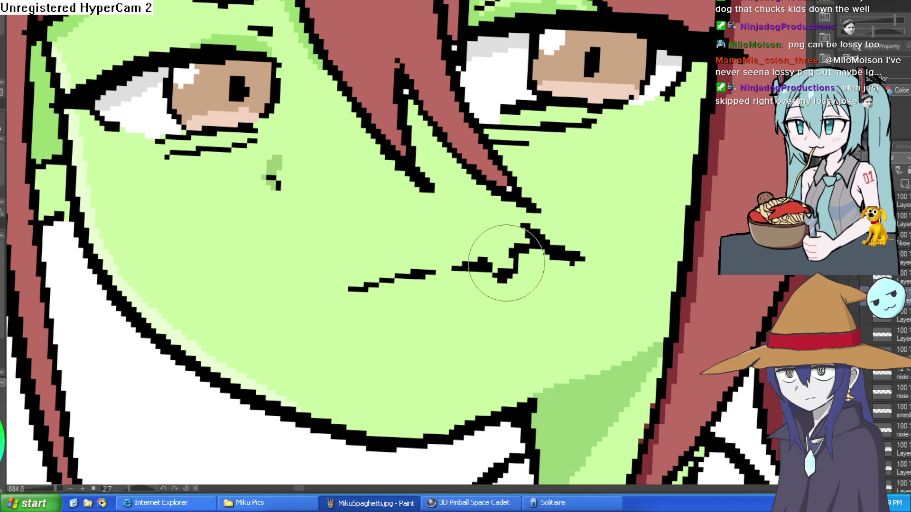
- Undo and redo to compare the olive mouth sketch with the solid black mouth lines
{"action": "scroll", "coordinate": [638, 274], "scroll_direction": "down", "scroll_amount": 5}
{"action": "left_click_drag", "start_coordinate": [638, 273], "coordinate": [611, 272]}
{"action": "scroll", "coordinate": [550, 263], "scroll_direction": "up", "scroll_amount": 4}
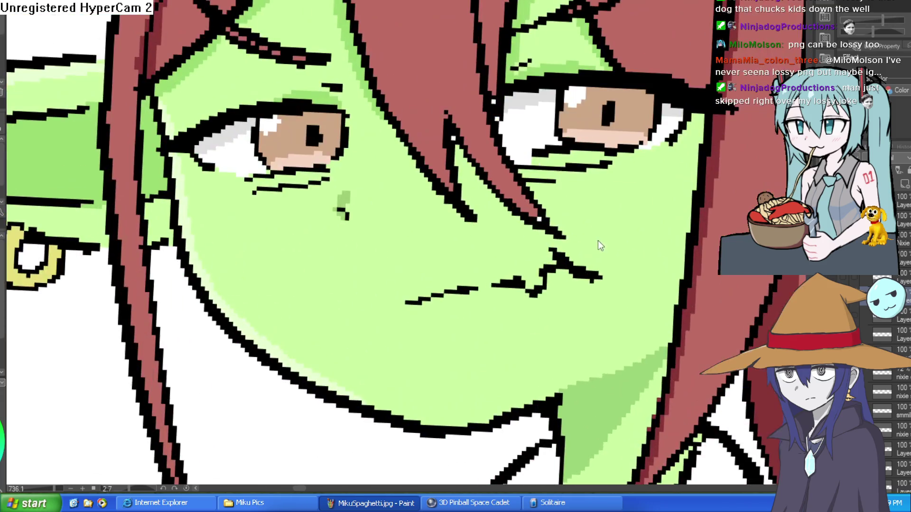
{"action": "key", "text": "ctrl+z"}
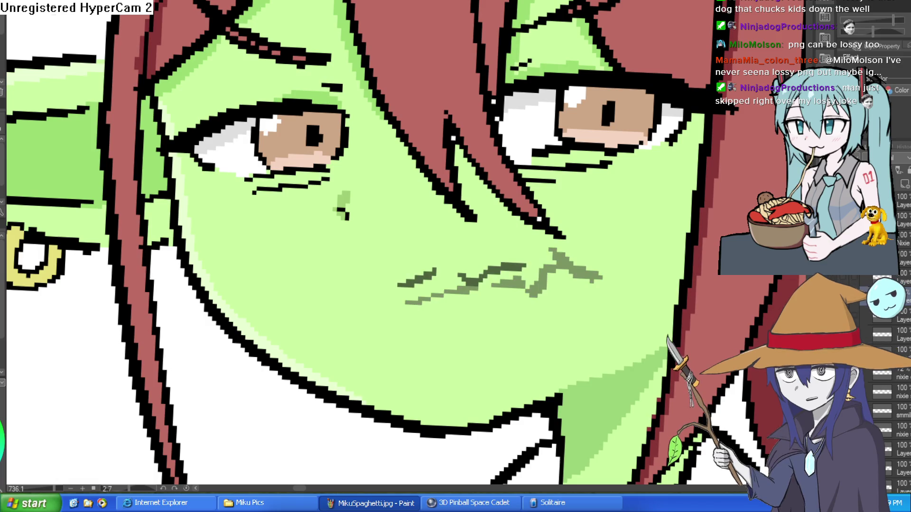
{"action": "scroll", "coordinate": [639, 268], "scroll_direction": "up", "scroll_amount": 2}
{"action": "scroll", "coordinate": [617, 275], "scroll_direction": "down", "scroll_amount": 4}
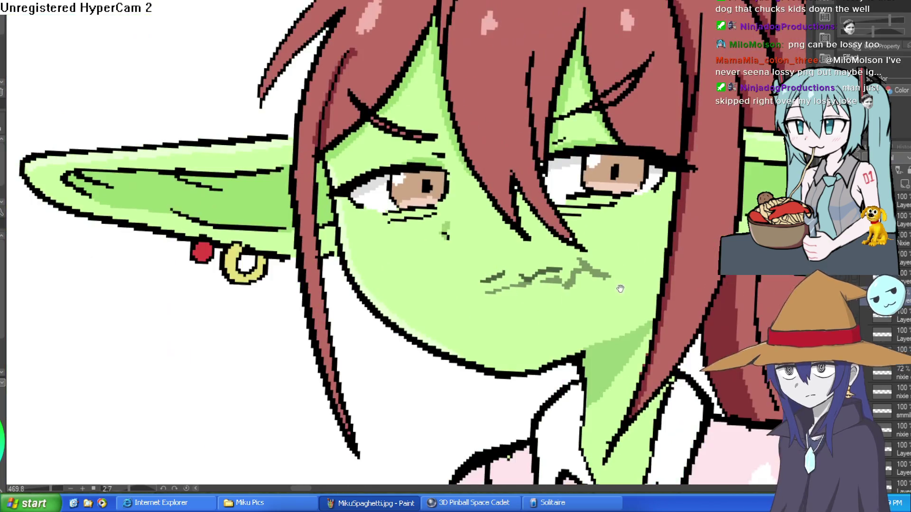
{"action": "scroll", "coordinate": [694, 202], "scroll_direction": "up", "scroll_amount": 3}
{"action": "key", "text": "ctrl+y"}
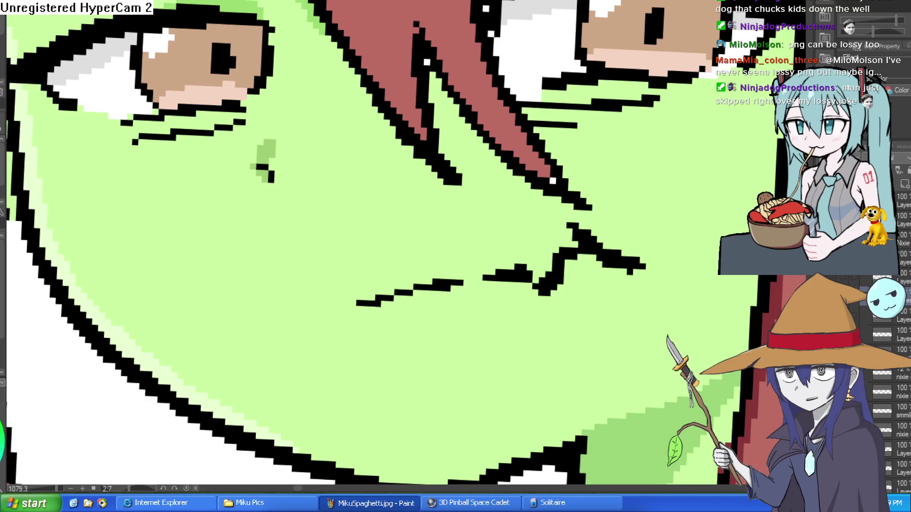
{"action": "left_click_drag", "start_coordinate": [676, 207], "coordinate": [655, 232]}
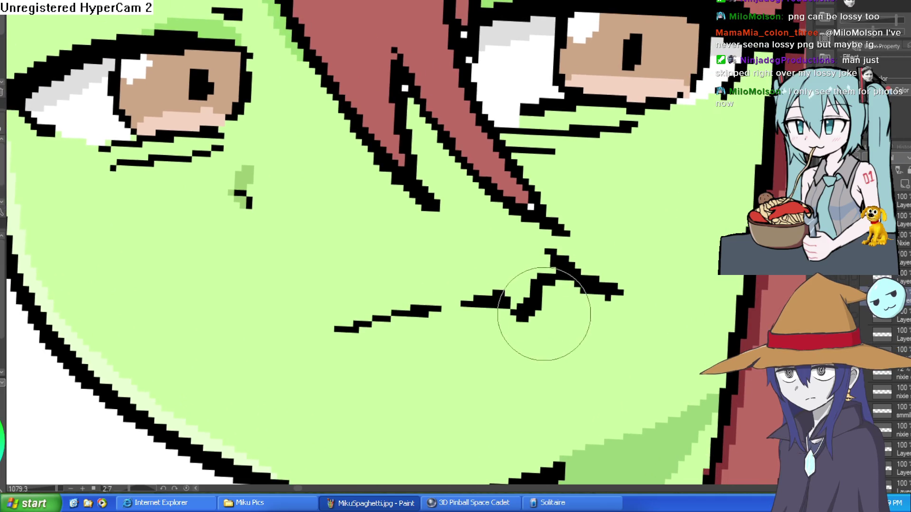
- Erase the zigzag and the rest of the mouth-corner stroke
{"action": "mouse_move", "coordinate": [551, 308]}
{"action": "left_mouse_down"}
{"action": "mouse_move", "coordinate": [533, 259]}
{"action": "mouse_move", "coordinate": [565, 274]}
{"action": "mouse_move", "coordinate": [514, 261]}
{"action": "mouse_move", "coordinate": [485, 265]}
{"action": "left_mouse_up"}
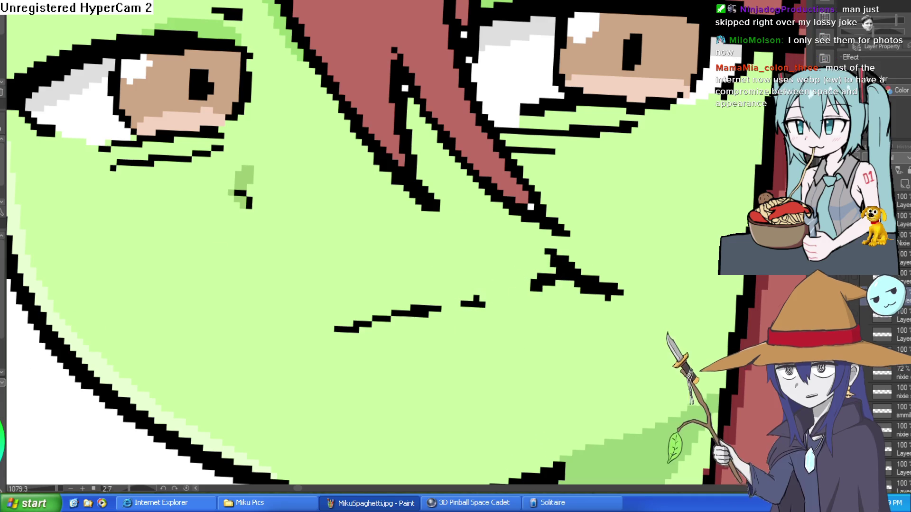
{"action": "scroll", "coordinate": [537, 291], "scroll_direction": "up", "scroll_amount": 2}
{"action": "mouse_move", "coordinate": [511, 302]}
{"action": "left_mouse_down"}
{"action": "mouse_move", "coordinate": [484, 323]}
{"action": "mouse_move", "coordinate": [504, 311]}
{"action": "left_mouse_up"}
{"action": "key", "text": "ctrl+z"}
{"action": "scroll", "coordinate": [492, 315], "scroll_direction": "down", "scroll_amount": 8}
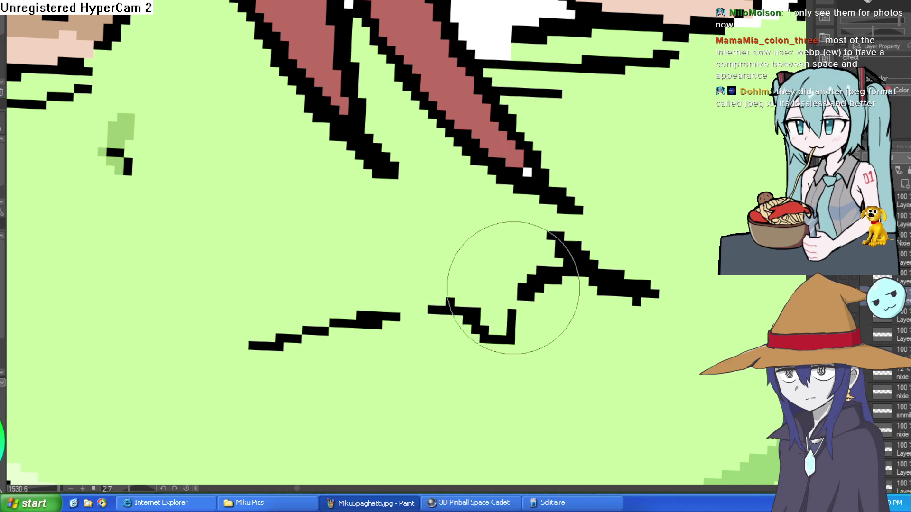
{"action": "scroll", "coordinate": [588, 308], "scroll_direction": "up", "scroll_amount": 5}
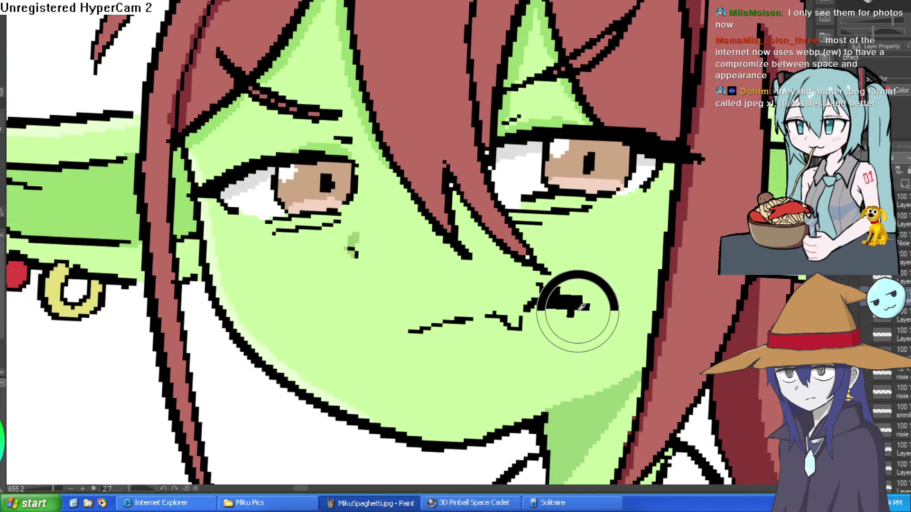
{"action": "left_click_drag", "start_coordinate": [586, 308], "coordinate": [541, 290]}
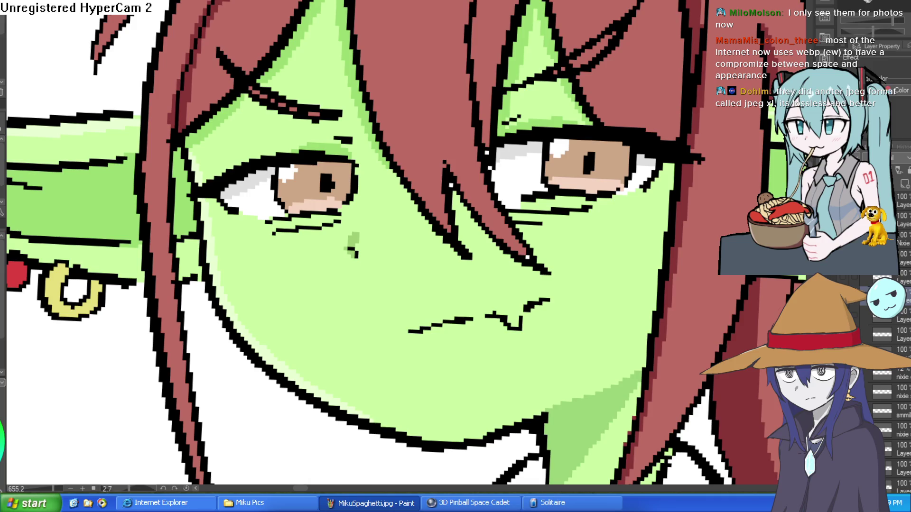
{"action": "mouse_move", "coordinate": [559, 291]}
{"action": "left_mouse_down"}
{"action": "mouse_move", "coordinate": [524, 321]}
{"action": "mouse_move", "coordinate": [493, 298]}
{"action": "left_mouse_up"}
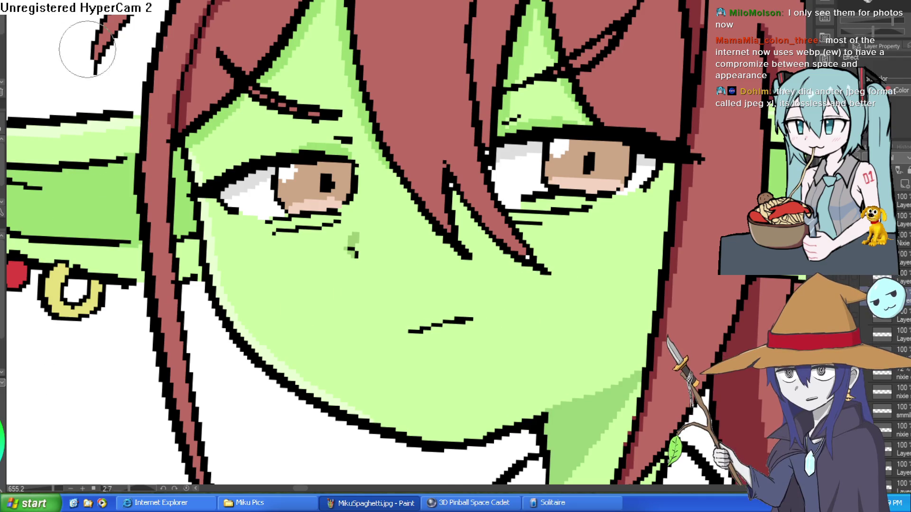
- Redraw the mouth as a short flat line with a small black dot at its right corner
{"action": "left_click_drag", "start_coordinate": [494, 315], "coordinate": [525, 313]}
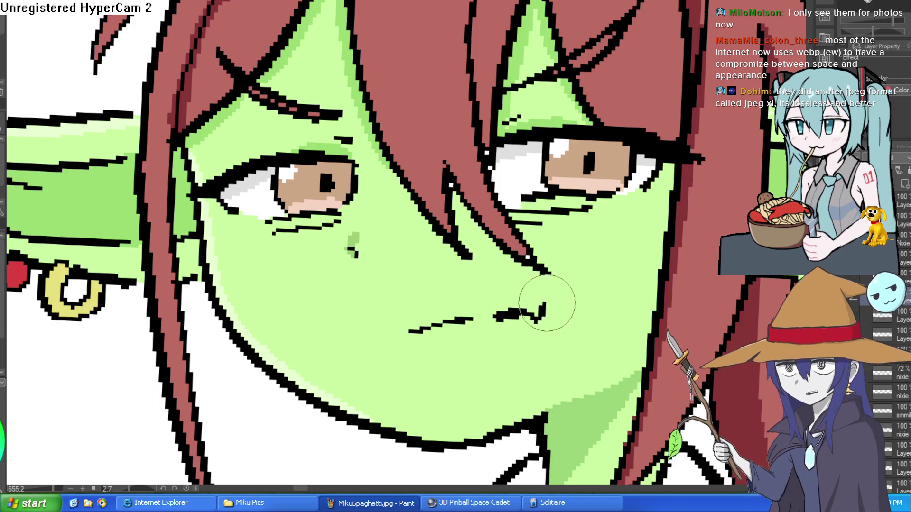
{"action": "key", "text": "ctrl+z"}
{"action": "mouse_move", "coordinate": [486, 314]}
{"action": "left_mouse_down"}
{"action": "mouse_move", "coordinate": [528, 308]}
{"action": "mouse_move", "coordinate": [460, 319]}
{"action": "mouse_move", "coordinate": [380, 308]}
{"action": "left_mouse_up"}
{"action": "key", "text": "ctrl+z"}
{"action": "key", "text": "ctrl+z"}
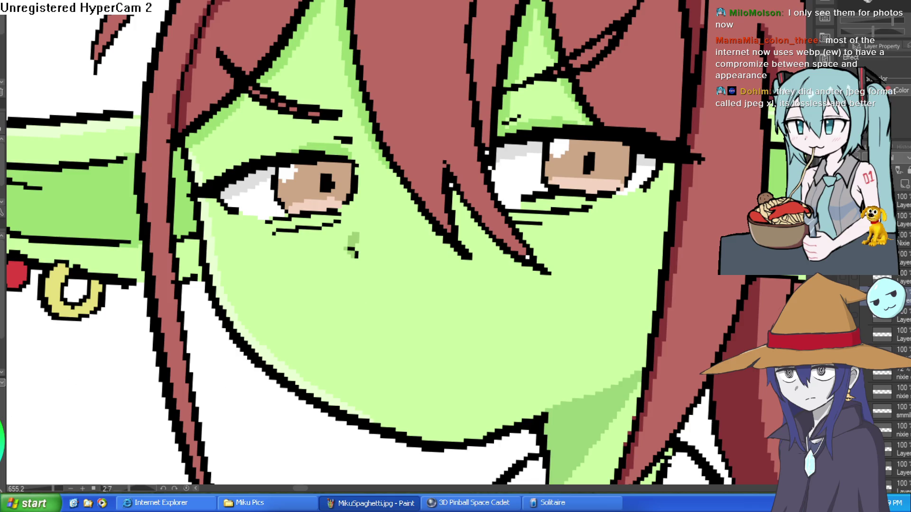
{"action": "left_click_drag", "start_coordinate": [413, 320], "coordinate": [549, 328]}
{"action": "key", "text": "ctrl+z"}
{"action": "left_click", "coordinate": [505, 327]}
- Add a wavy stroke beside the mouth line
{"action": "scroll", "coordinate": [613, 321], "scroll_direction": "down", "scroll_amount": 5}
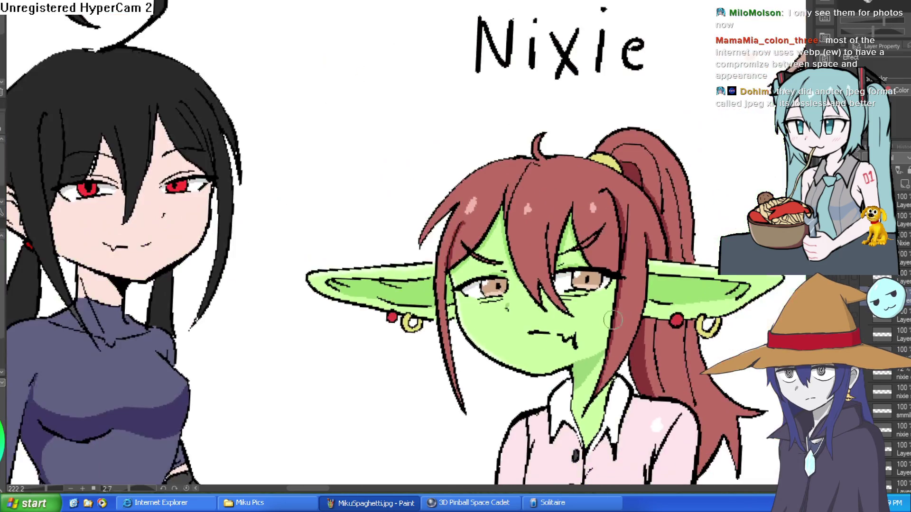
{"action": "scroll", "coordinate": [580, 330], "scroll_direction": "up", "scroll_amount": 5}
{"action": "left_click_drag", "start_coordinate": [576, 393], "coordinate": [583, 356]}
{"action": "scroll", "coordinate": [583, 356], "scroll_direction": "down", "scroll_amount": 5}
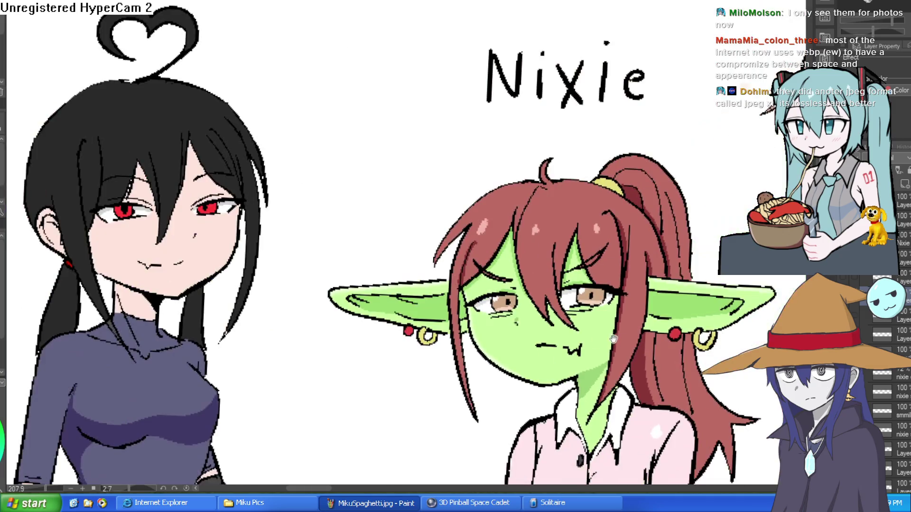
{"action": "scroll", "coordinate": [607, 340], "scroll_direction": "up", "scroll_amount": 1}
{"action": "scroll", "coordinate": [556, 315], "scroll_direction": "down", "scroll_amount": 1}
{"action": "scroll", "coordinate": [555, 315], "scroll_direction": "up", "scroll_amount": 3}
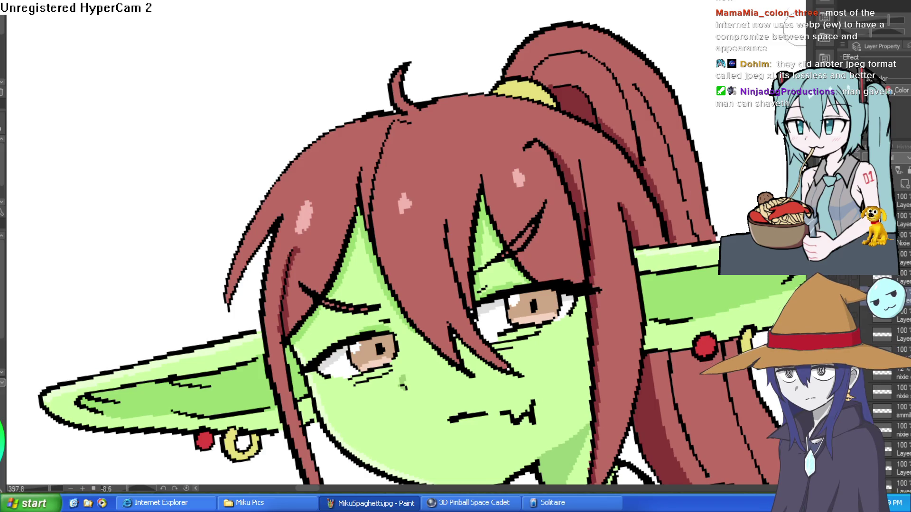
- Sample the skin green, paint it over the mouth, and shrink the brush
{"action": "left_click", "coordinate": [547, 378], "text": "alt"}
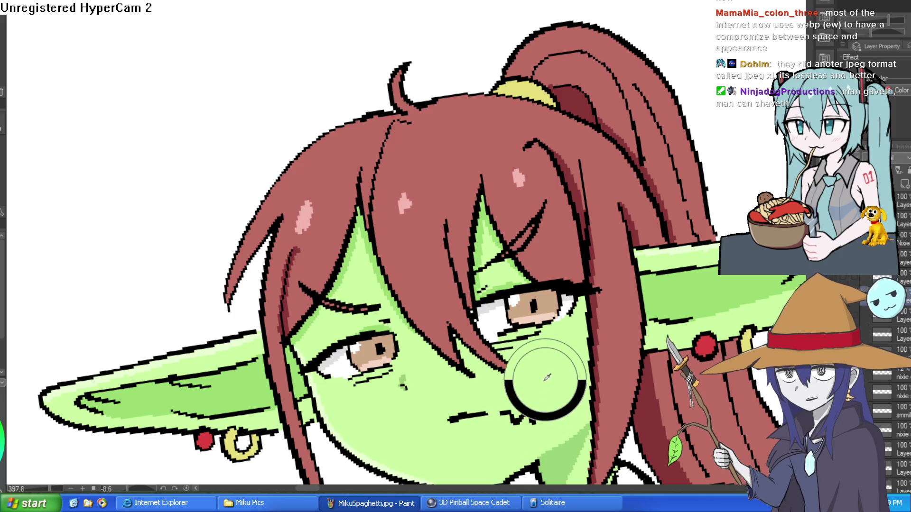
{"action": "mouse_move", "coordinate": [532, 407]}
{"action": "left_mouse_down"}
{"action": "mouse_move", "coordinate": [506, 417]}
{"action": "mouse_move", "coordinate": [466, 413]}
{"action": "left_mouse_up"}
{"action": "key", "text": "bracketleft"}
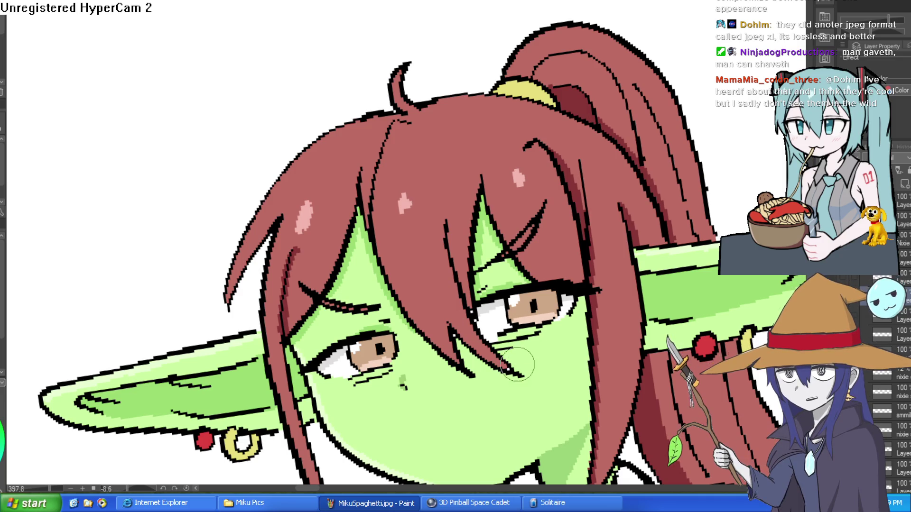
- Tilt the canvas and draw a jagged black mouth line across the face
{"action": "left_click_drag", "start_coordinate": [311, 112], "coordinate": [403, 277]}
{"action": "scroll", "coordinate": [363, 291], "scroll_direction": "up", "scroll_amount": 3}
{"action": "left_click_drag", "start_coordinate": [351, 293], "coordinate": [425, 285]}
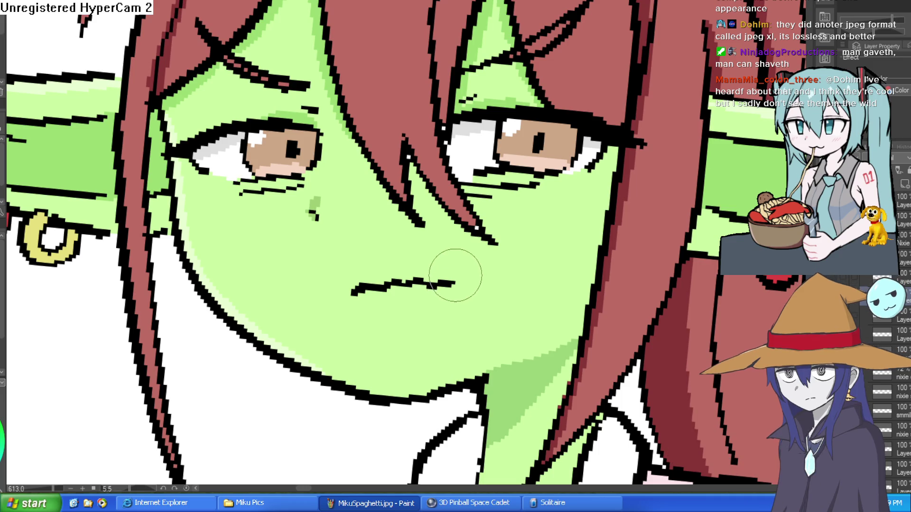
{"action": "key", "text": "ctrl+z"}
{"action": "mouse_move", "coordinate": [345, 293]}
{"action": "left_mouse_down"}
{"action": "mouse_move", "coordinate": [449, 290]}
{"action": "mouse_move", "coordinate": [450, 273]}
{"action": "left_mouse_up"}
{"action": "key", "text": "ctrl+z"}
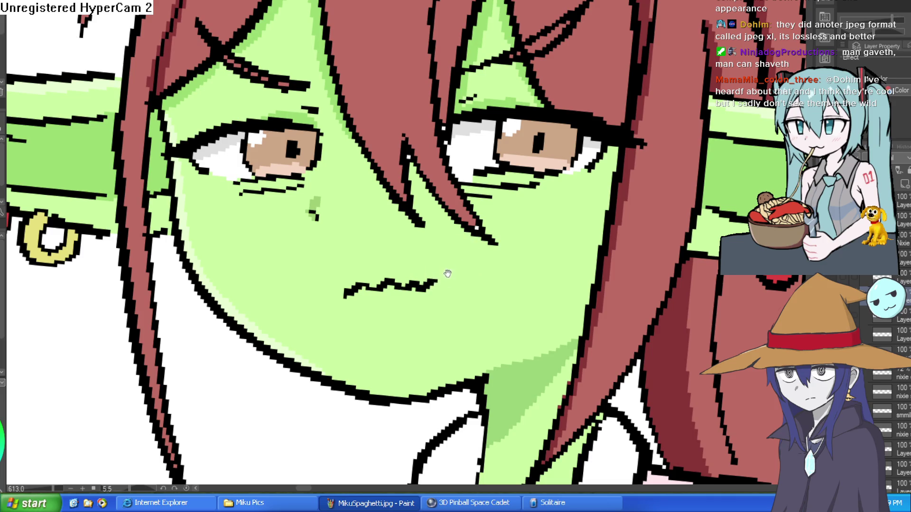
- Add downward fang-like hooks at both ends of the mouth
{"action": "scroll", "coordinate": [453, 271], "scroll_direction": "up", "scroll_amount": 1}
{"action": "scroll", "coordinate": [451, 265], "scroll_direction": "down", "scroll_amount": 1}
{"action": "left_click_drag", "start_coordinate": [299, 329], "coordinate": [325, 309]}
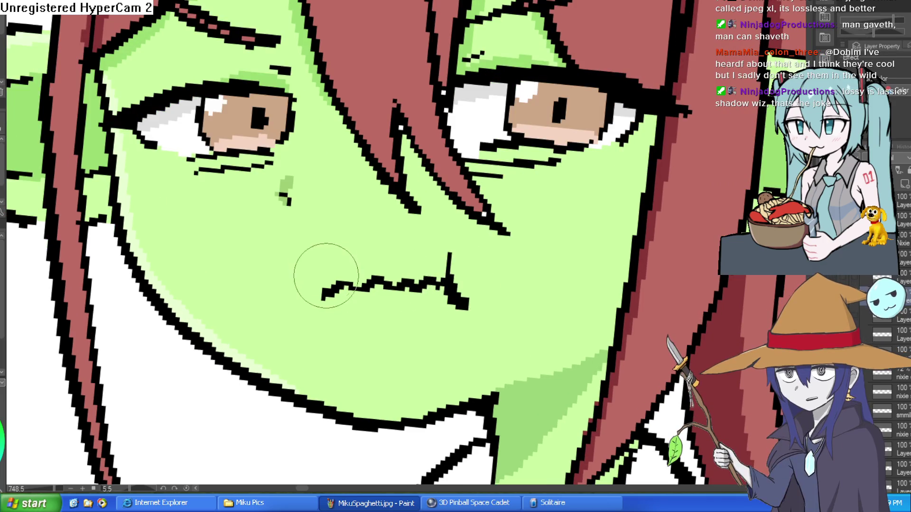
{"action": "scroll", "coordinate": [471, 269], "scroll_direction": "down", "scroll_amount": 3}
{"action": "key", "text": "ctrl+z"}
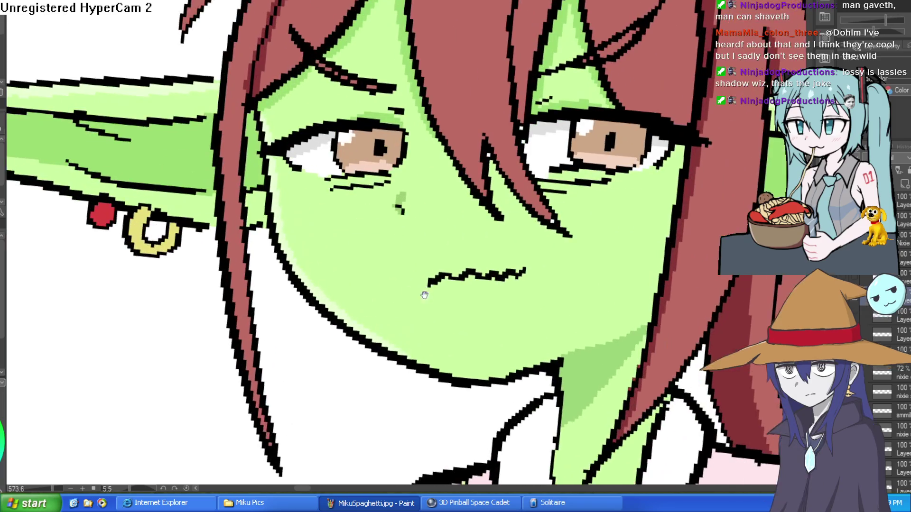
{"action": "scroll", "coordinate": [427, 284], "scroll_direction": "up", "scroll_amount": 3}
{"action": "left_click_drag", "start_coordinate": [397, 265], "coordinate": [401, 298]}
{"action": "left_click_drag", "start_coordinate": [500, 258], "coordinate": [505, 296]}
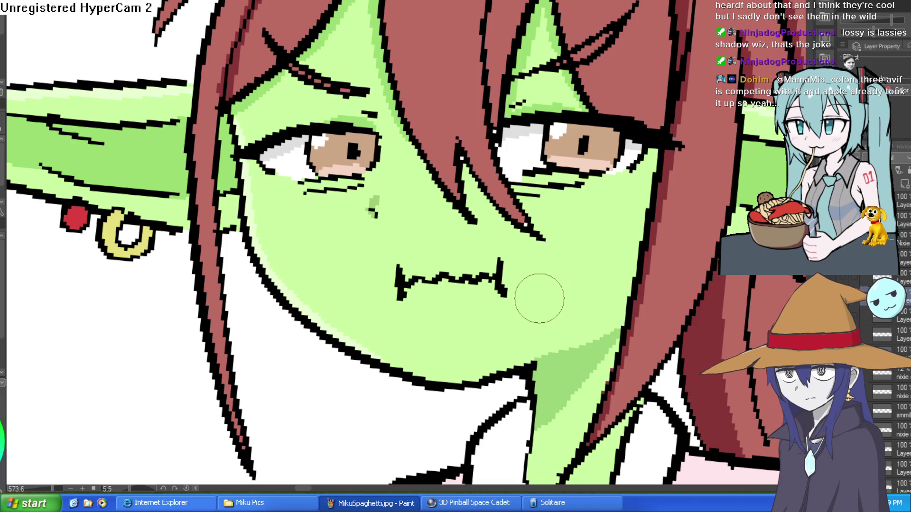
- Erase part of the mouth line and fill the gap with a new stroke
{"action": "scroll", "coordinate": [532, 319], "scroll_direction": "up", "scroll_amount": 3}
{"action": "left_click_drag", "start_coordinate": [467, 237], "coordinate": [474, 261]}
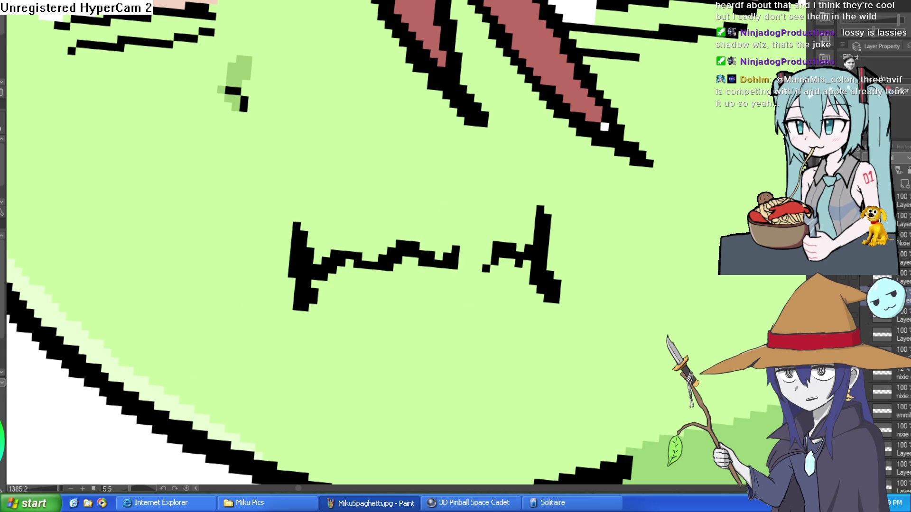
{"action": "left_click_drag", "start_coordinate": [443, 274], "coordinate": [484, 213]}
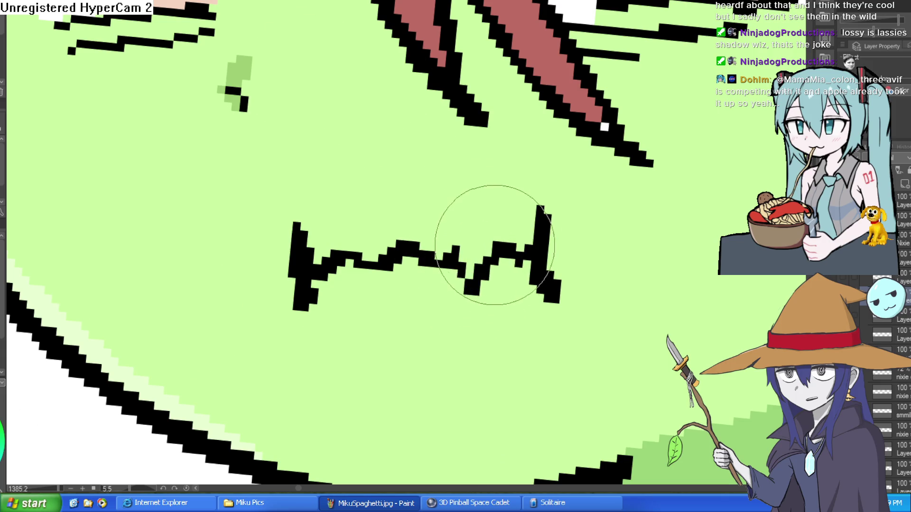
{"action": "scroll", "coordinate": [551, 238], "scroll_direction": "down", "scroll_amount": 2}
{"action": "scroll", "coordinate": [550, 238], "scroll_direction": "down", "scroll_amount": 4}
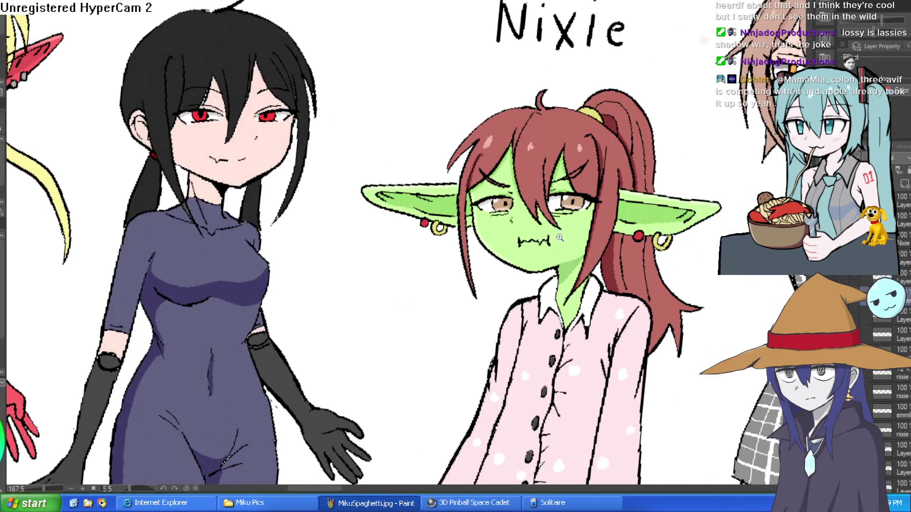
- Sample skin green near the brow and paint out the dark eyebrow and red forehead marks
{"action": "scroll", "coordinate": [576, 240], "scroll_direction": "up", "scroll_amount": 3}
{"action": "scroll", "coordinate": [534, 221], "scroll_direction": "up", "scroll_amount": 3}
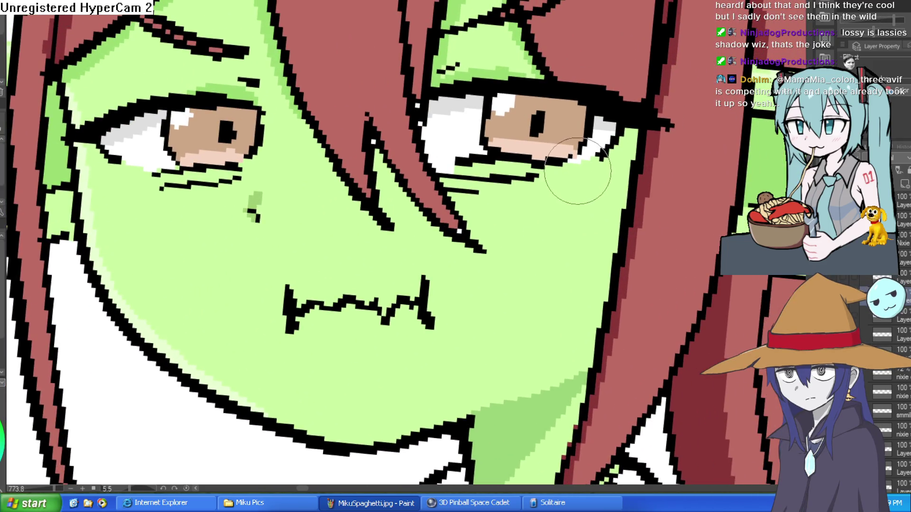
{"action": "scroll", "coordinate": [490, 185], "scroll_direction": "down", "scroll_amount": 5}
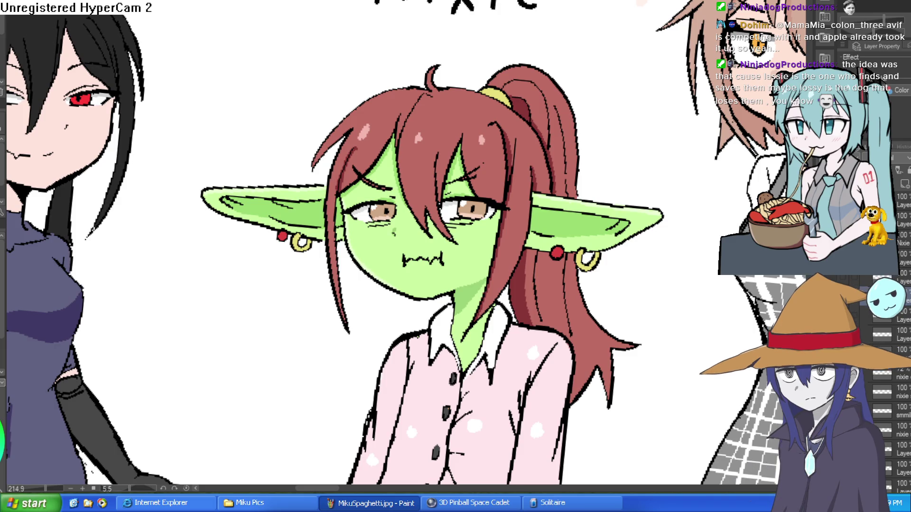
{"action": "scroll", "coordinate": [482, 177], "scroll_direction": "up", "scroll_amount": 3}
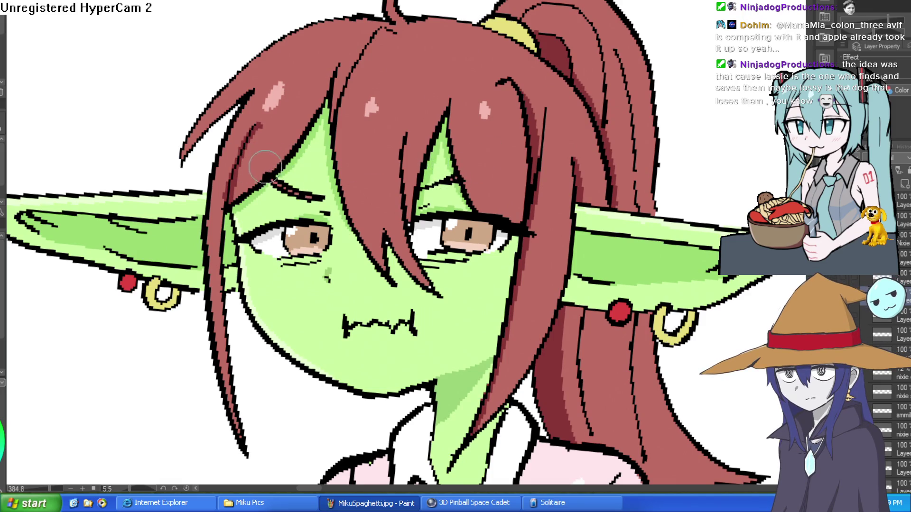
{"action": "left_click", "coordinate": [315, 183], "text": "alt"}
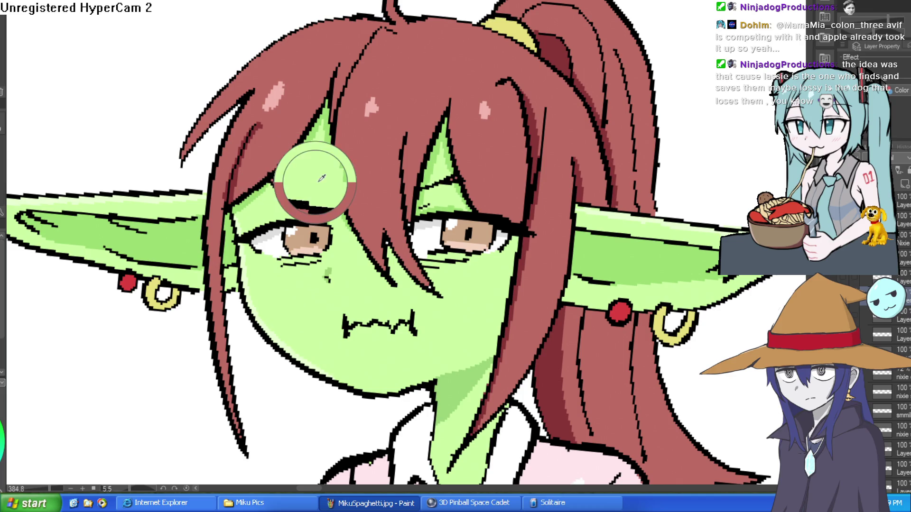
{"action": "mouse_move", "coordinate": [324, 197]}
{"action": "left_mouse_down"}
{"action": "mouse_move", "coordinate": [305, 200]}
{"action": "mouse_move", "coordinate": [282, 186]}
{"action": "mouse_move", "coordinate": [293, 169]}
{"action": "left_mouse_up"}
{"action": "left_click", "coordinate": [266, 189], "text": "alt"}
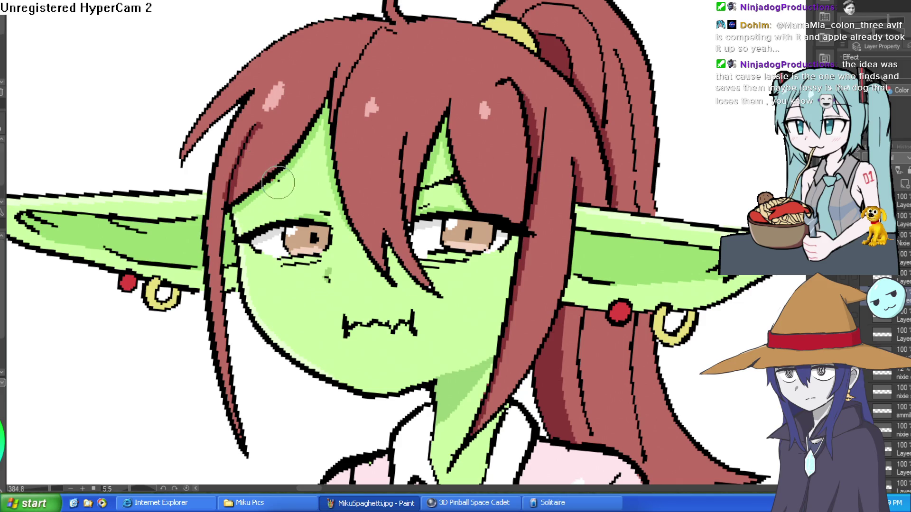